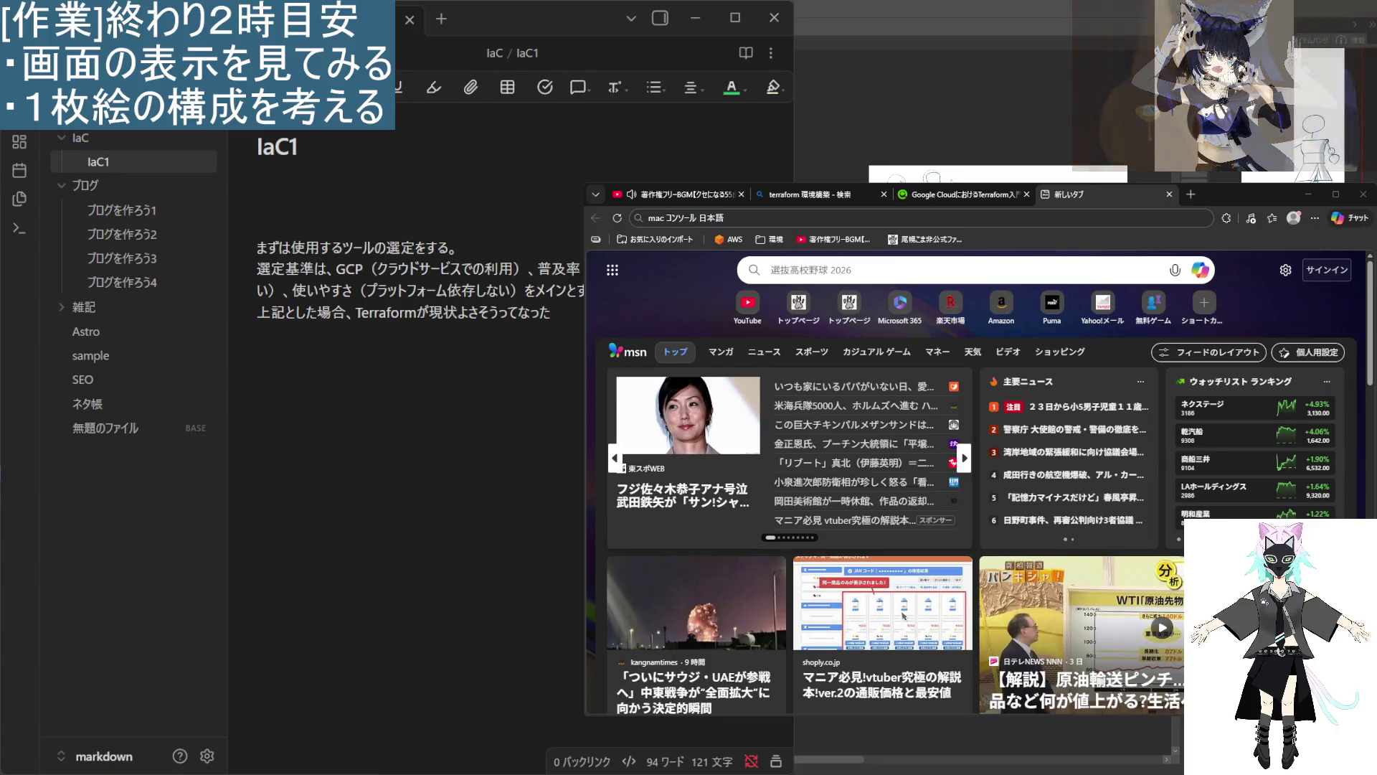
Close the regular Edge window showing the MSN feed, leaving the InPrivate window open.
{"action": "scroll", "coordinate": [789, 502], "scroll_direction": "down", "scroll_amount": 4}
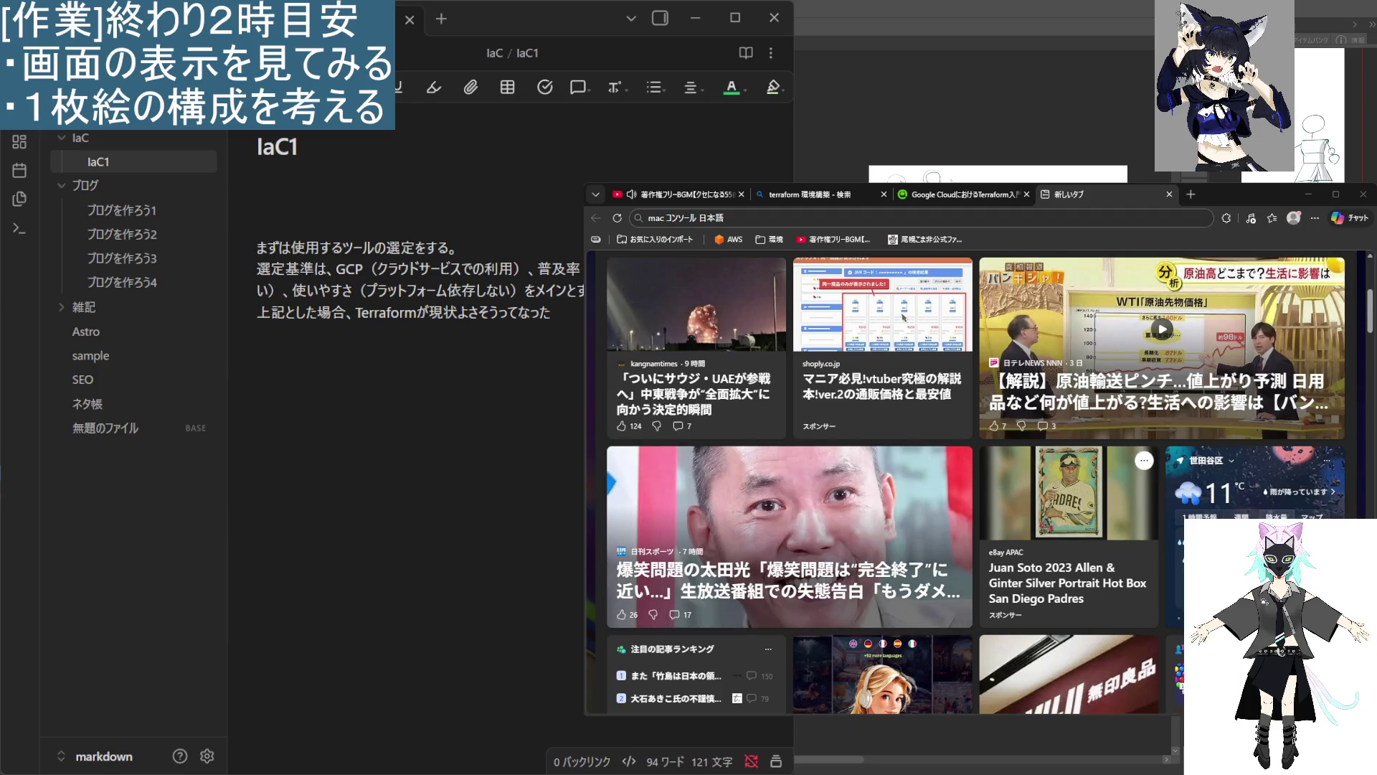
{"action": "scroll", "coordinate": [789, 502], "scroll_direction": "up", "scroll_amount": 4}
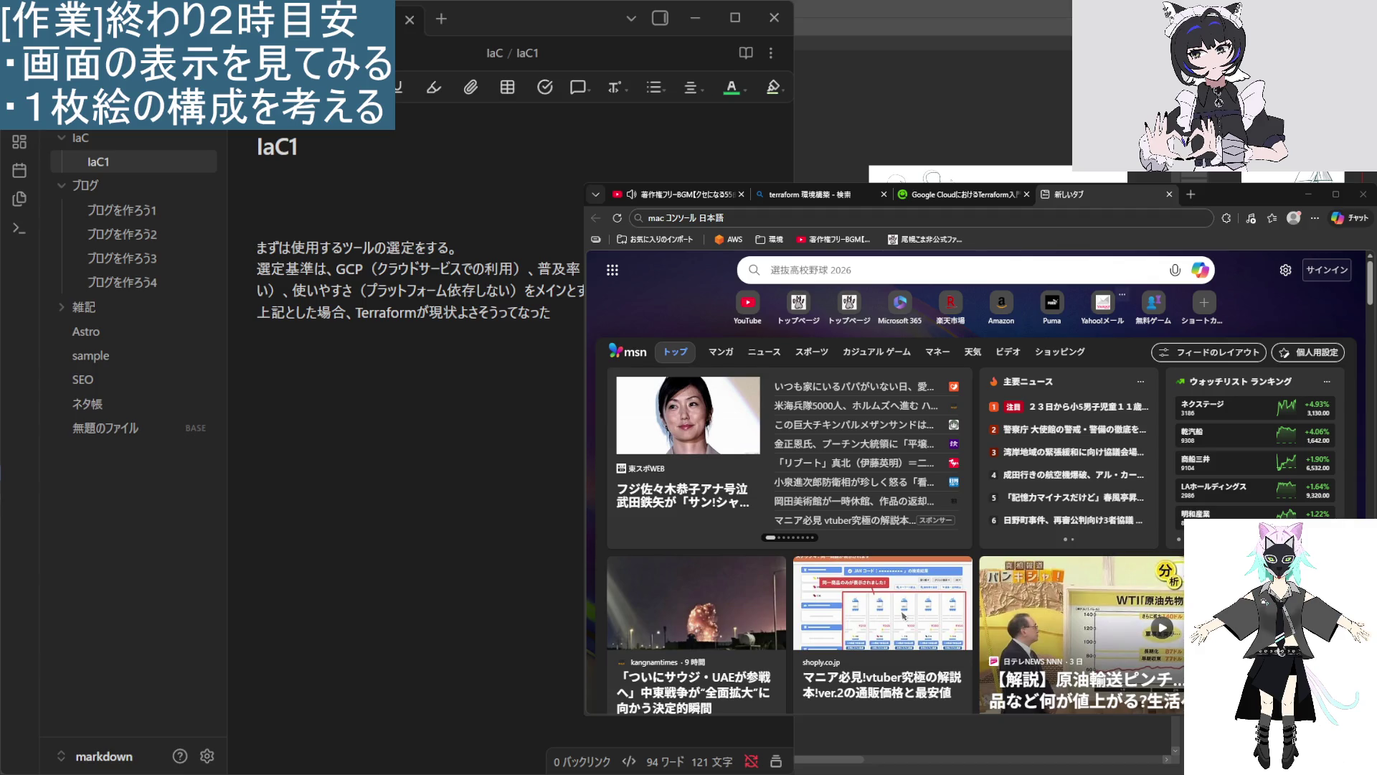
{"action": "left_click", "coordinate": [1184, 310]}
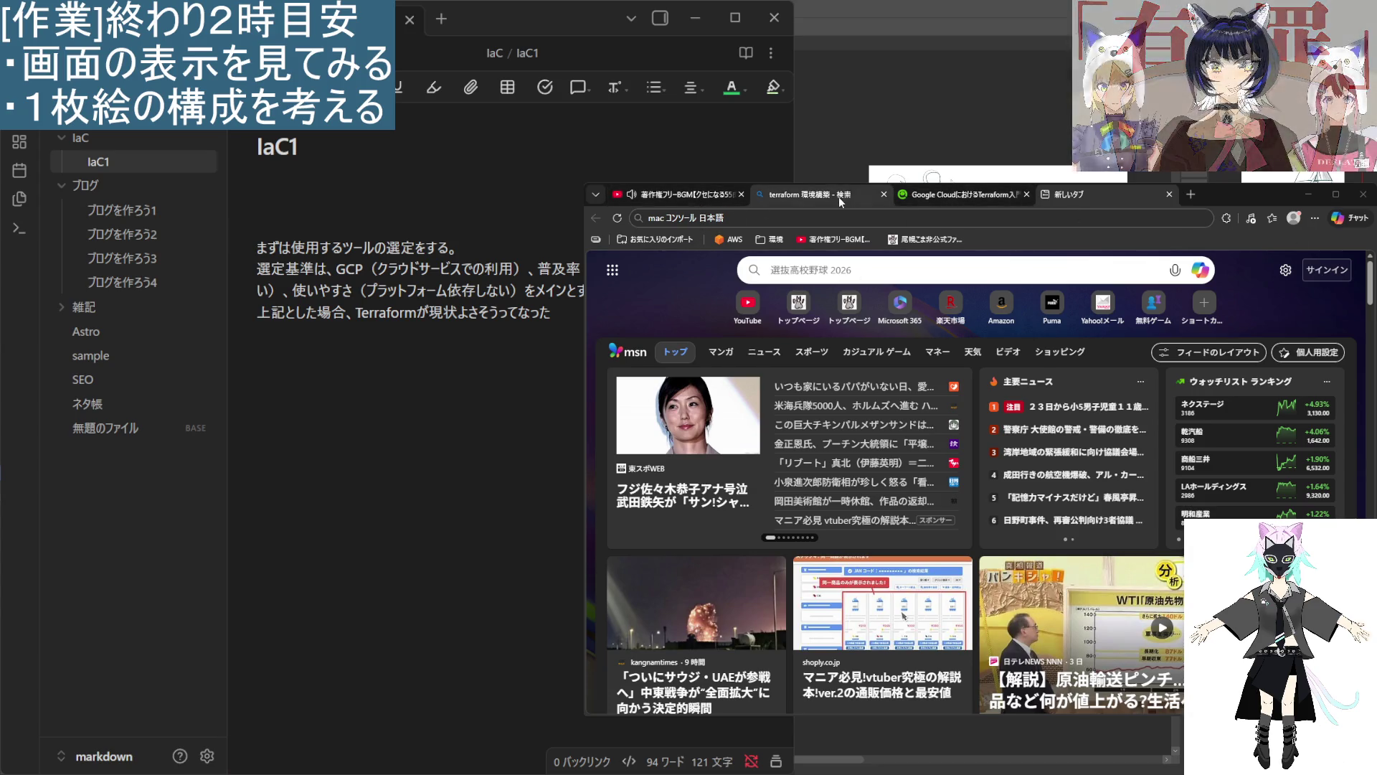
{"action": "left_click", "coordinate": [1363, 194]}
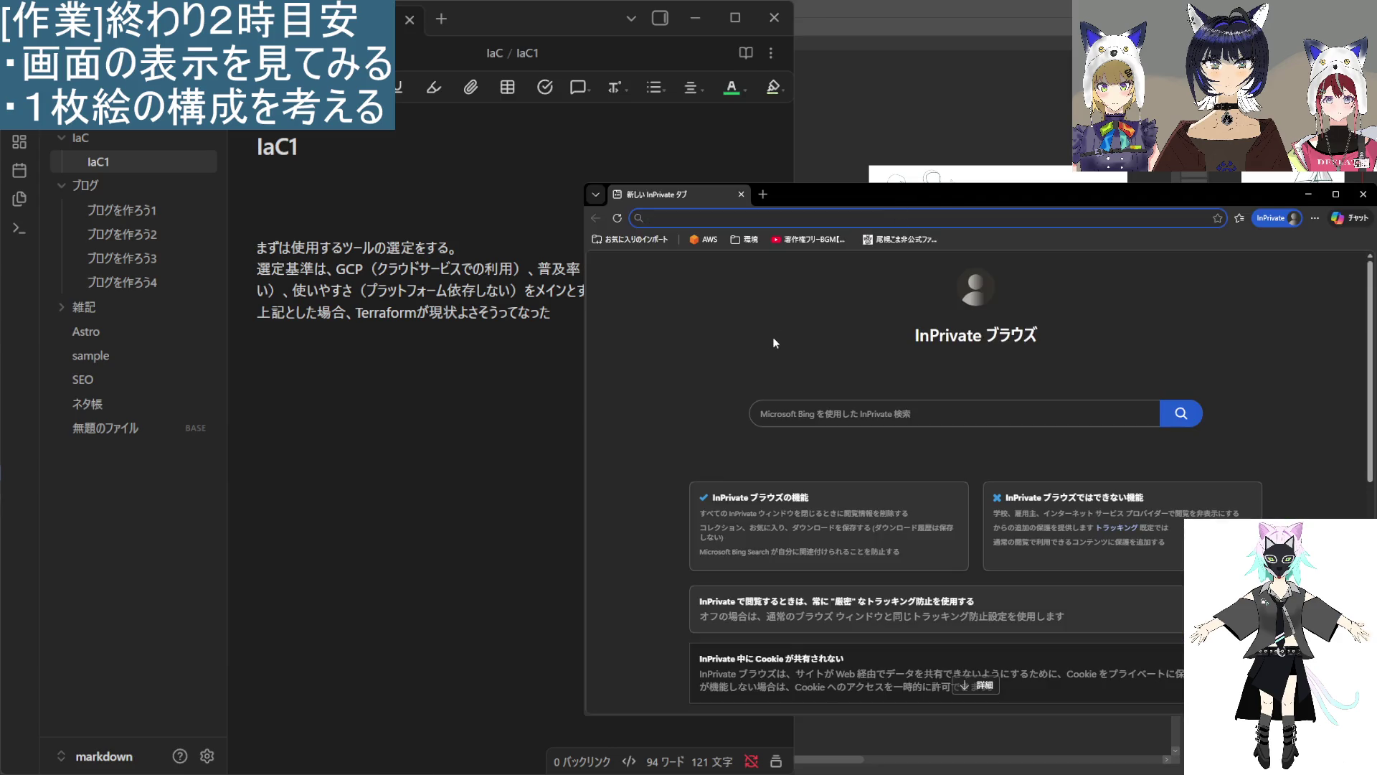
Play the bookmarked 3-hour copyright-free BGM video with sound, muting and skipping the pre-roll ad.
{"action": "left_click", "coordinate": [789, 243]}
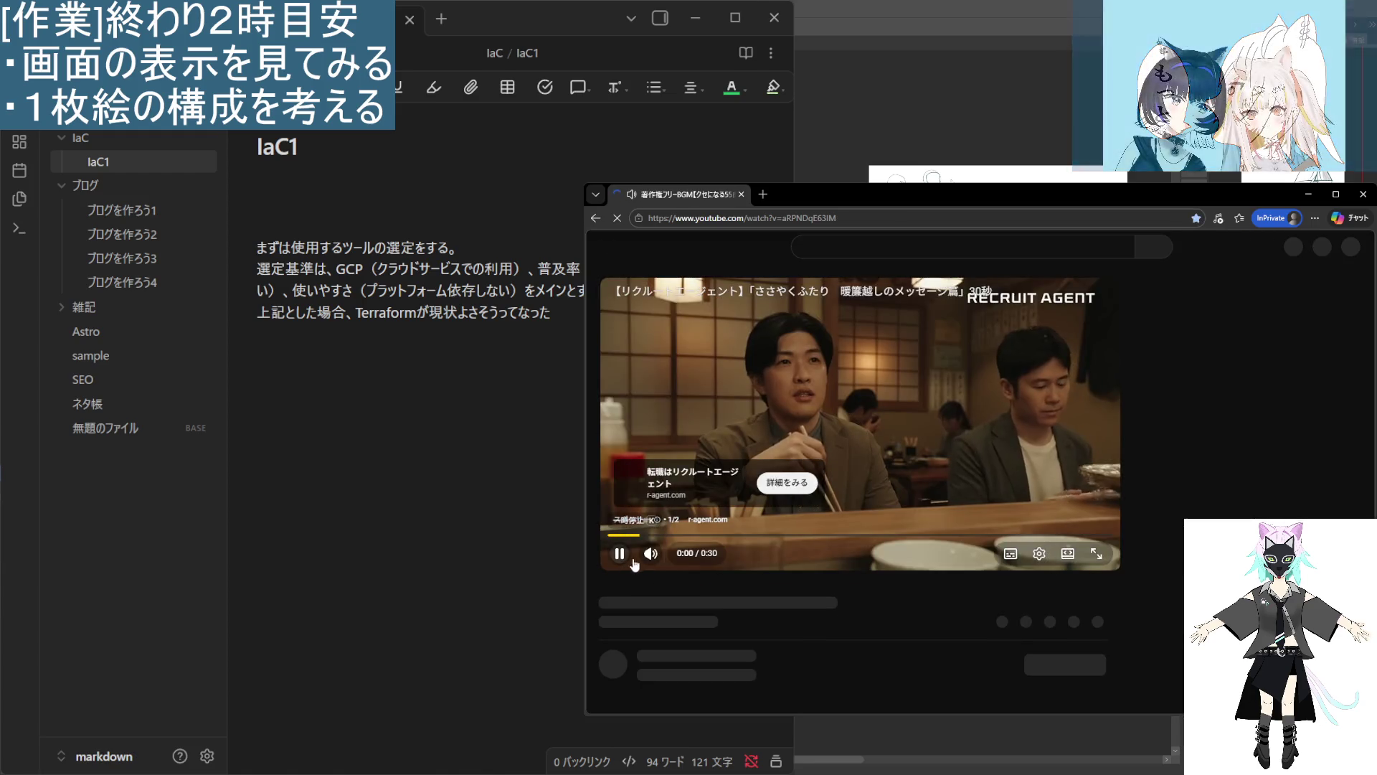
{"action": "left_click", "coordinate": [650, 553]}
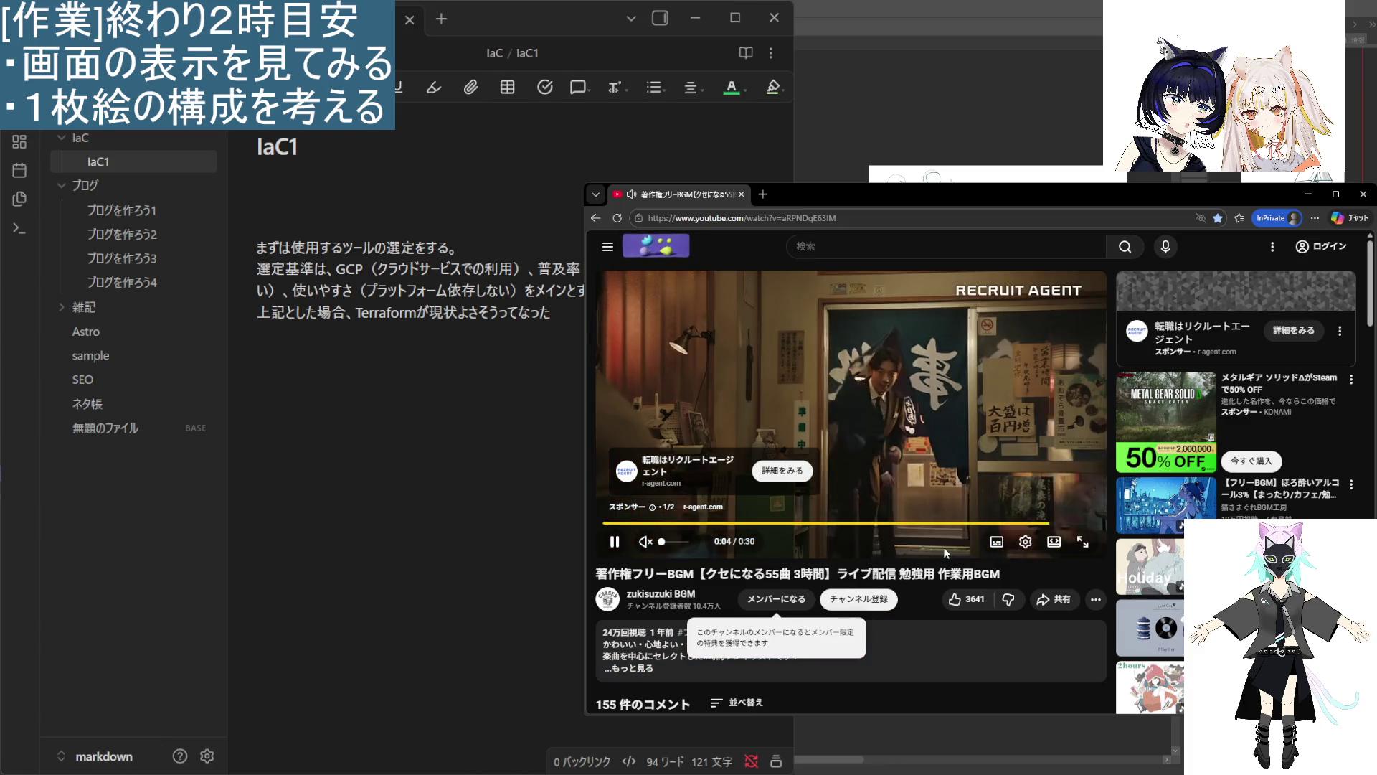
{"action": "left_click", "coordinate": [1041, 525]}
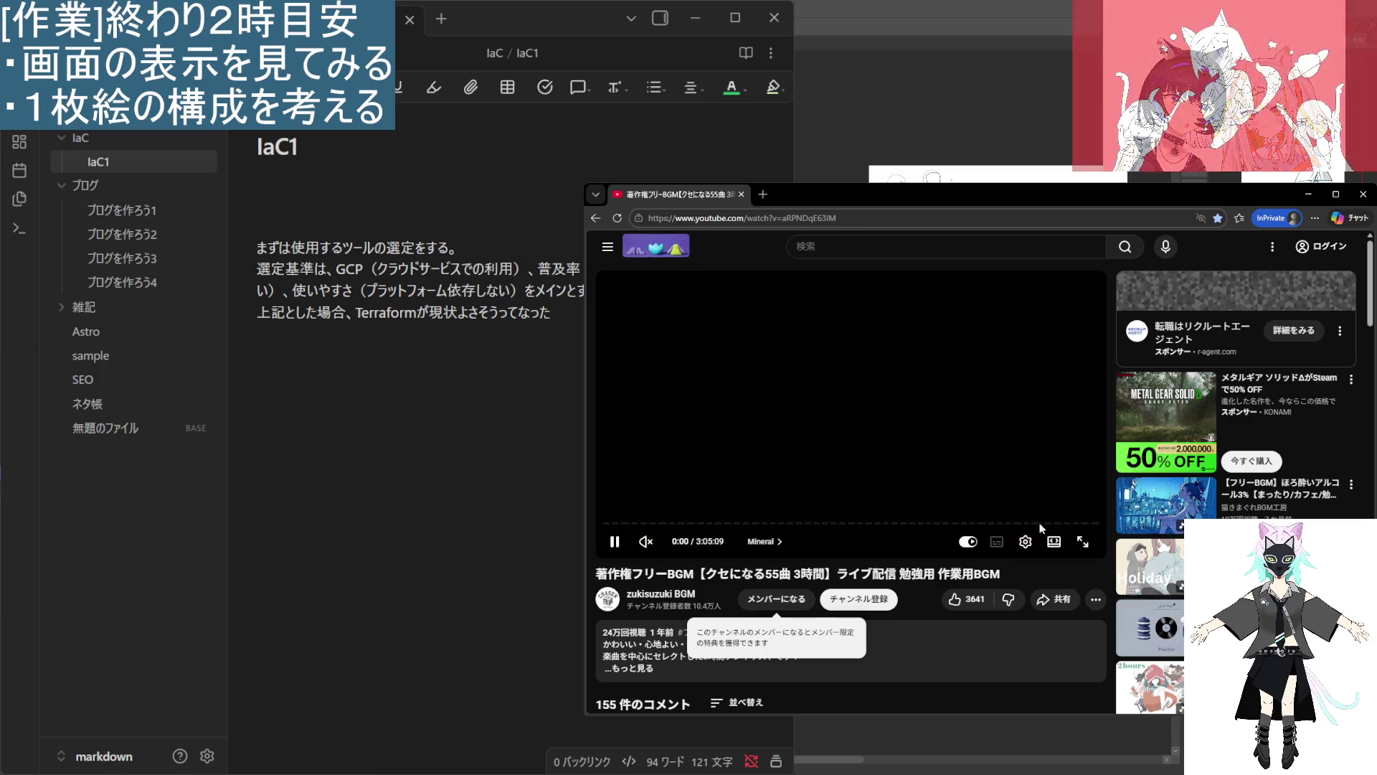
{"action": "left_click", "coordinate": [645, 541]}
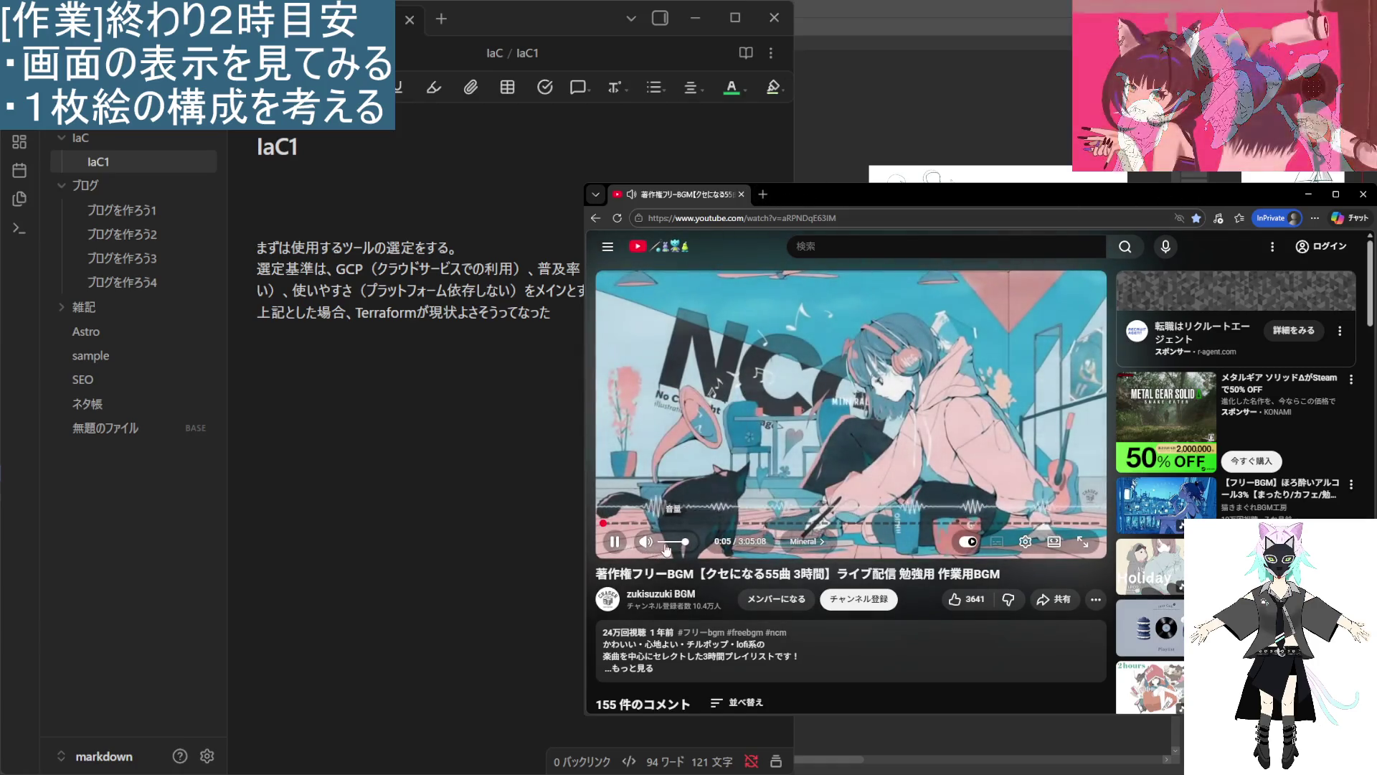
Turn the BGM video's volume down slightly and open a new blank InPrivate tab beside it.
{"action": "left_click", "coordinate": [663, 543]}
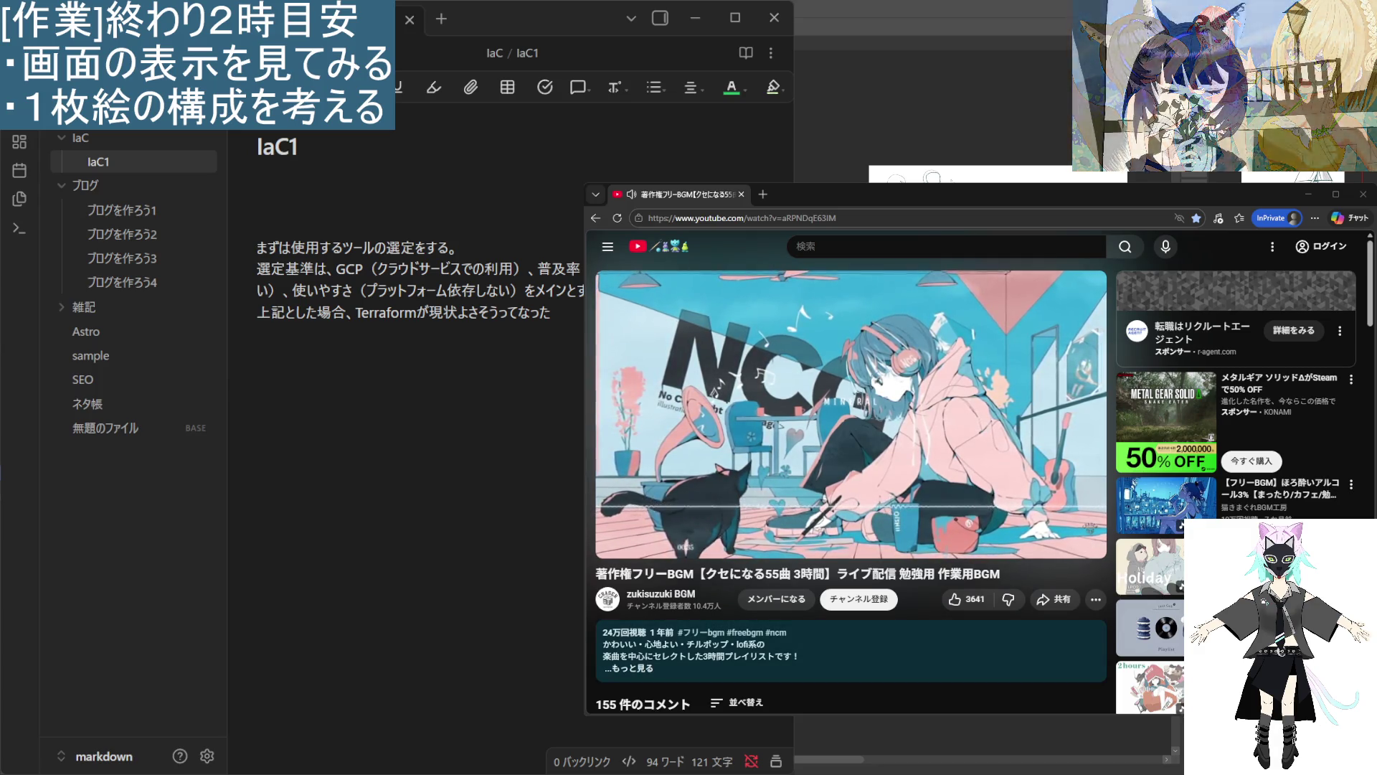
{"action": "mouse_move", "coordinate": [615, 541]}
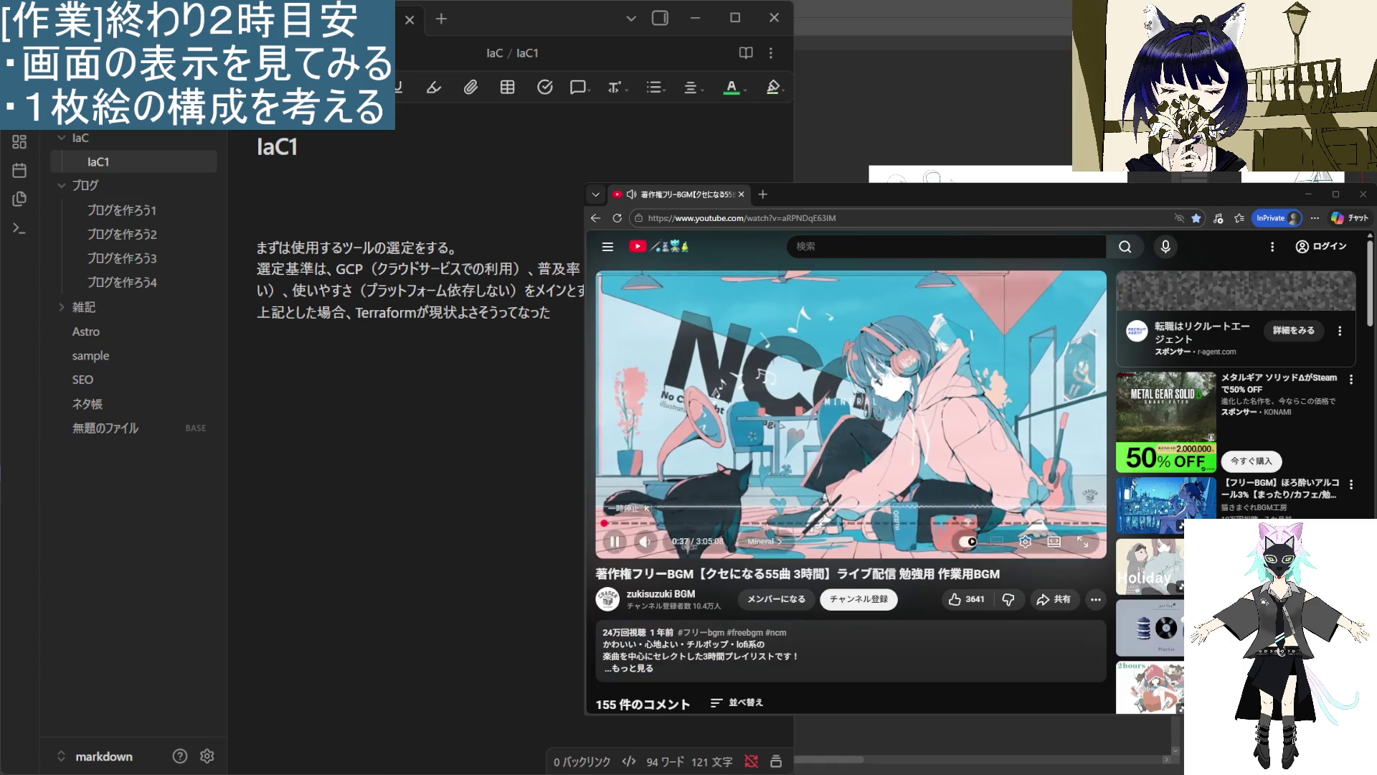
{"action": "mouse_move", "coordinate": [689, 546]}
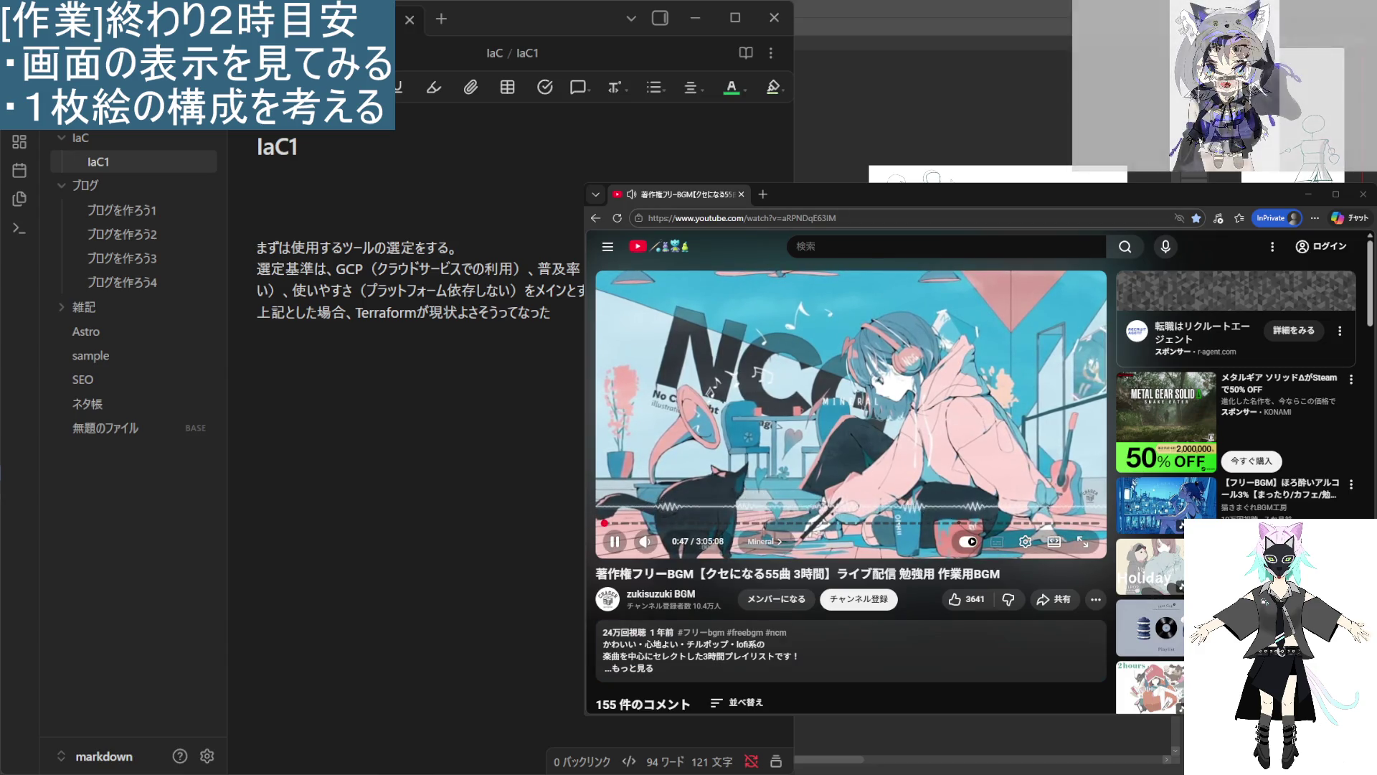
{"action": "left_click", "coordinate": [1147, 312]}
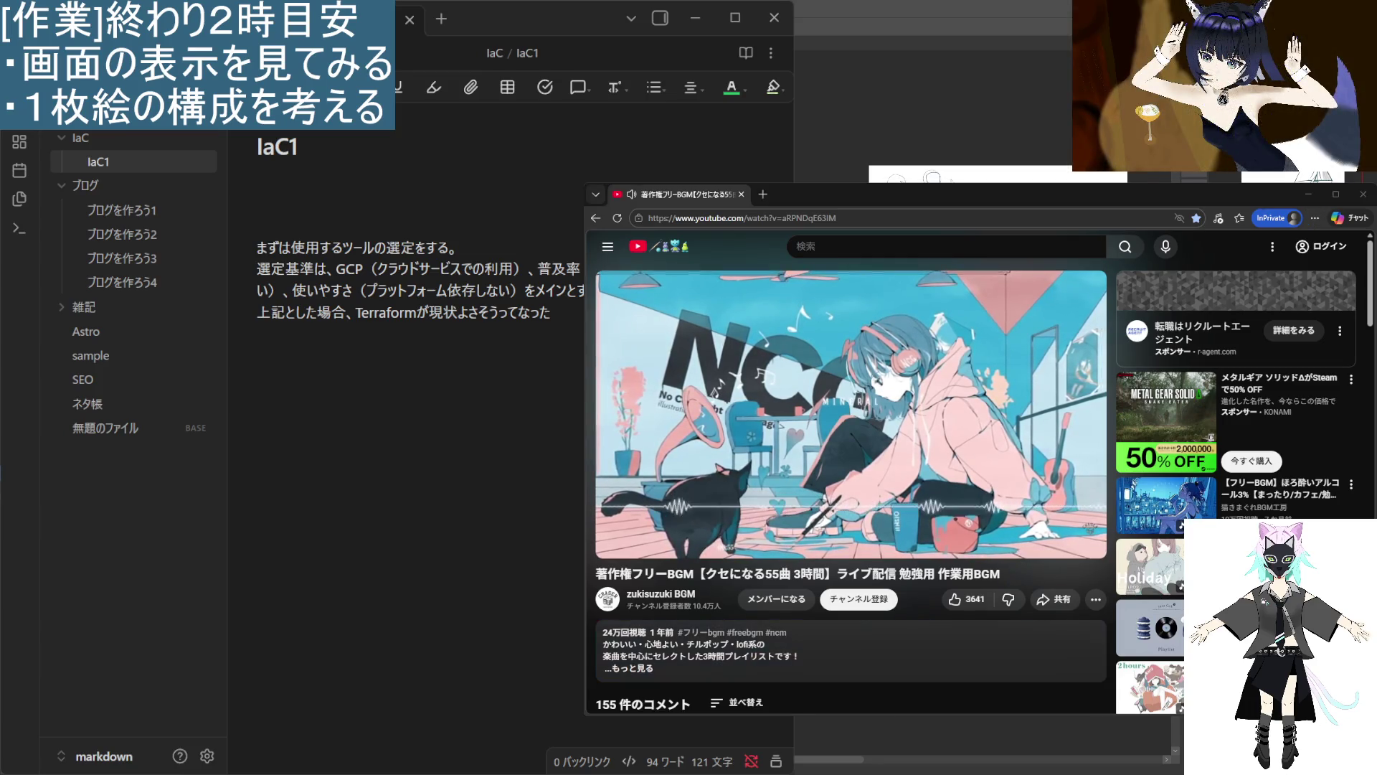
{"action": "left_click", "coordinate": [763, 195]}
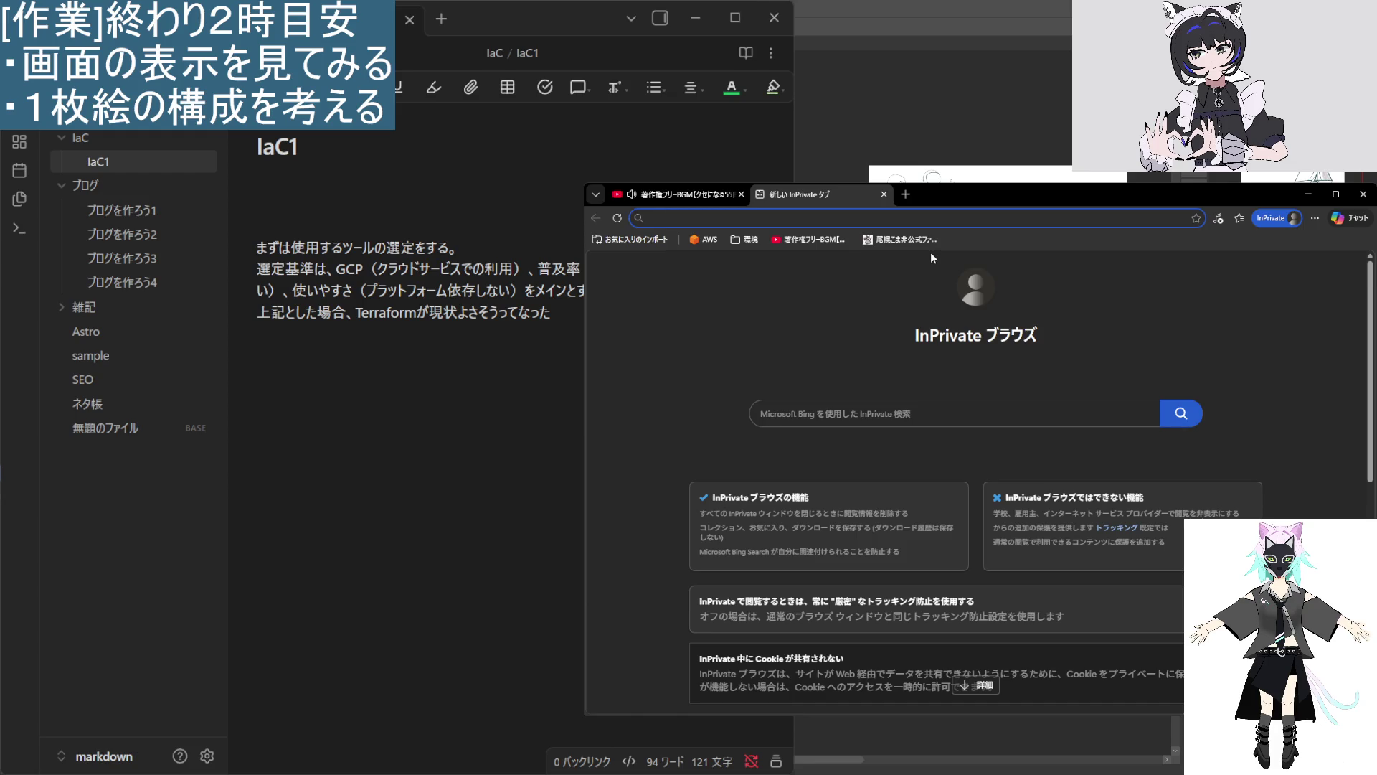
Search Bing for 'terraform 環境構築' and scroll through the results.
{"action": "type", "text": "Te"}
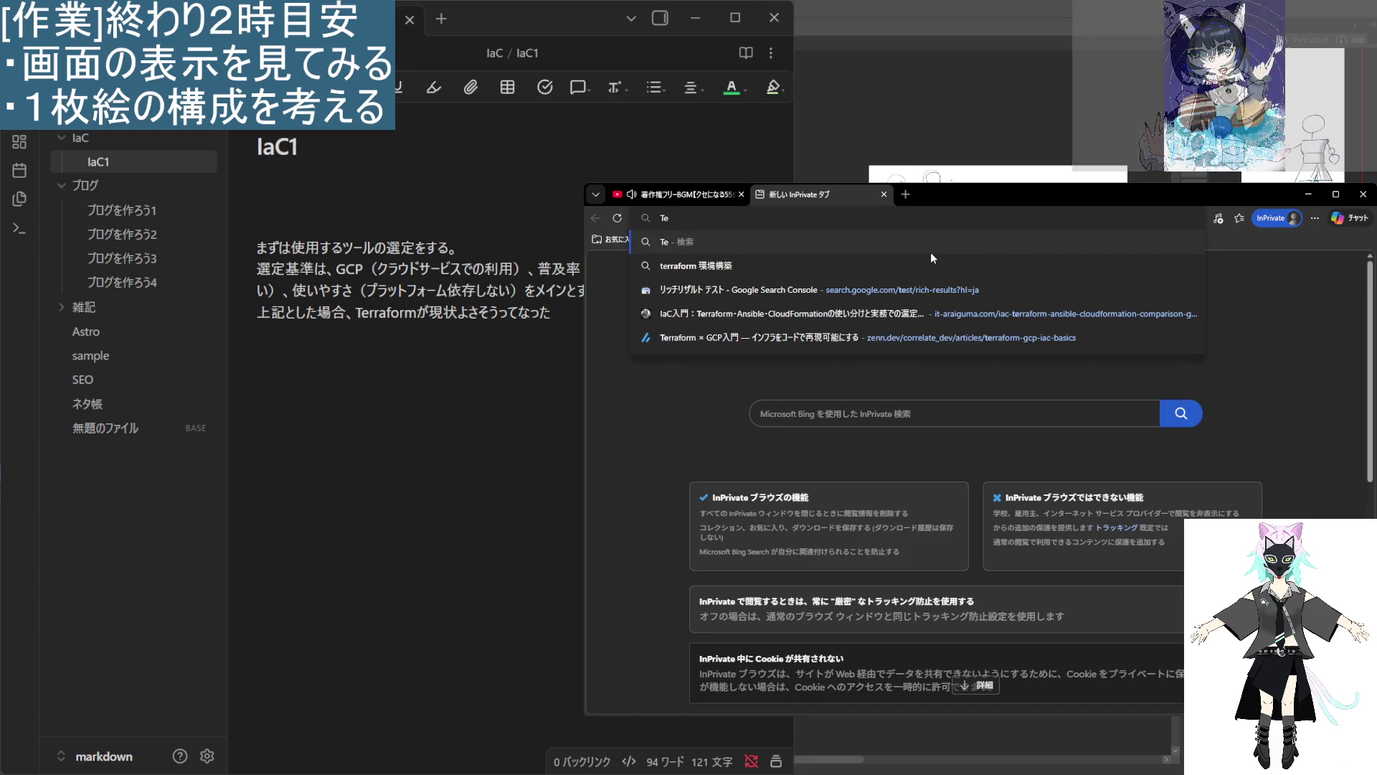
{"action": "left_click", "coordinate": [931, 254]}
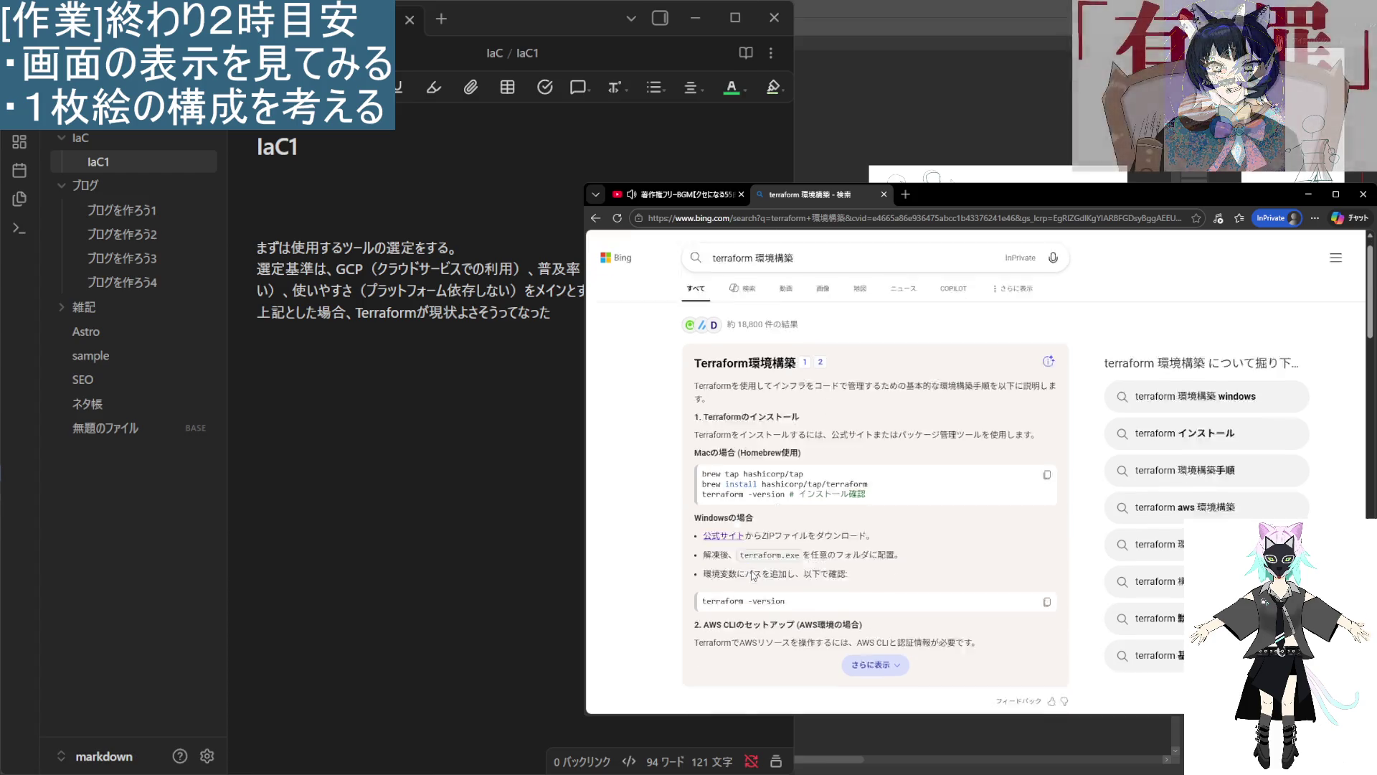
{"action": "scroll", "coordinate": [779, 500], "scroll_direction": "down", "scroll_amount": 4}
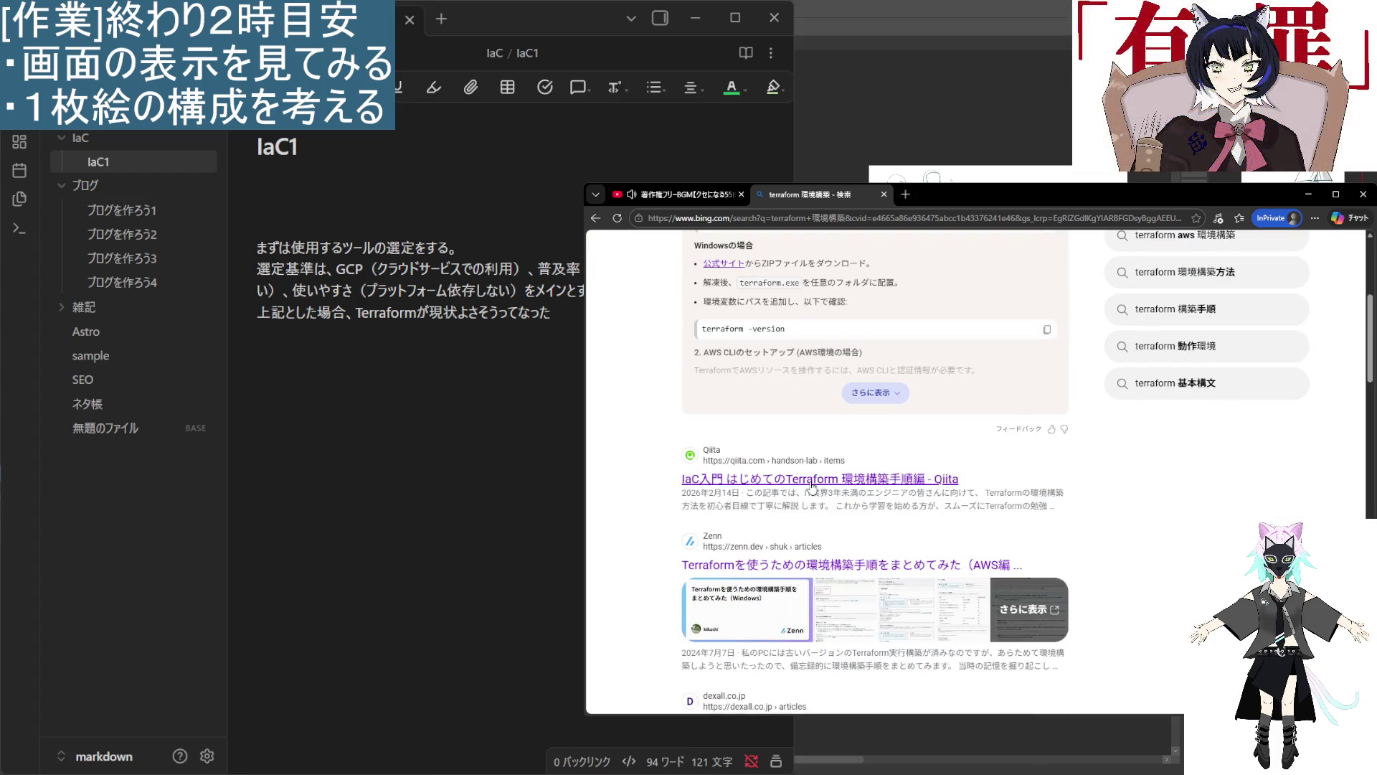
{"action": "scroll", "coordinate": [813, 485], "scroll_direction": "down", "scroll_amount": 2}
{"action": "scroll", "coordinate": [847, 481], "scroll_direction": "down", "scroll_amount": 2}
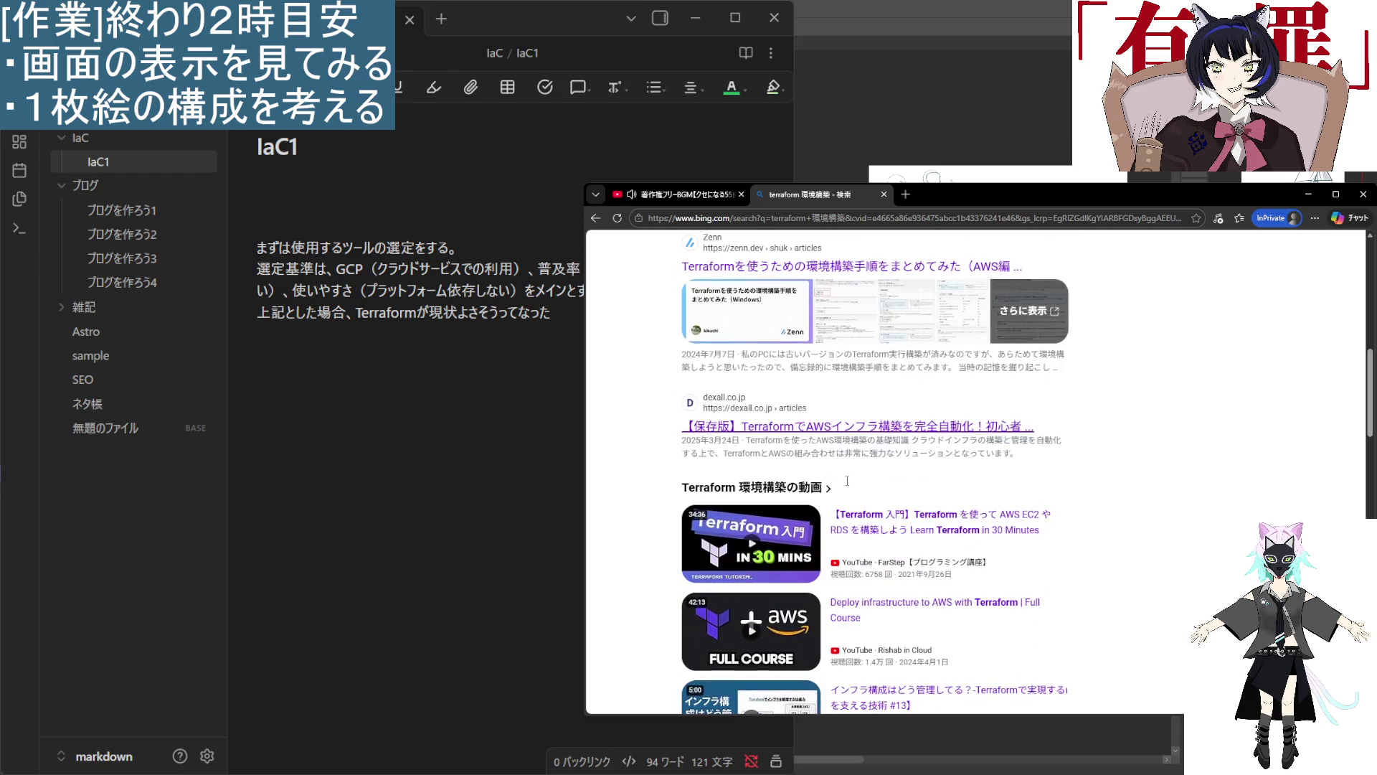
{"action": "scroll", "coordinate": [848, 480], "scroll_direction": "down", "scroll_amount": 5}
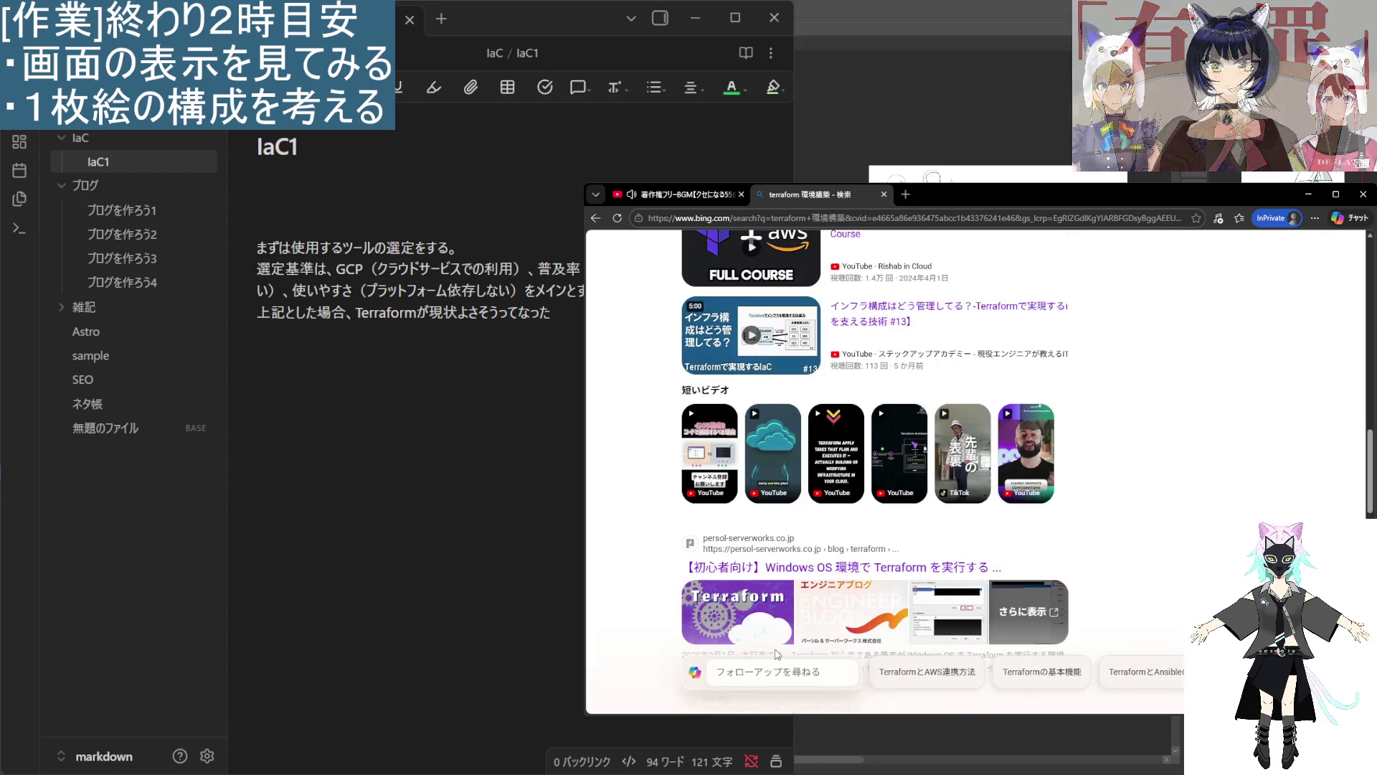
{"action": "scroll", "coordinate": [776, 646], "scroll_direction": "down", "scroll_amount": 3}
{"action": "scroll", "coordinate": [782, 624], "scroll_direction": "down", "scroll_amount": 3}
{"action": "scroll", "coordinate": [784, 623], "scroll_direction": "up", "scroll_amount": 5}
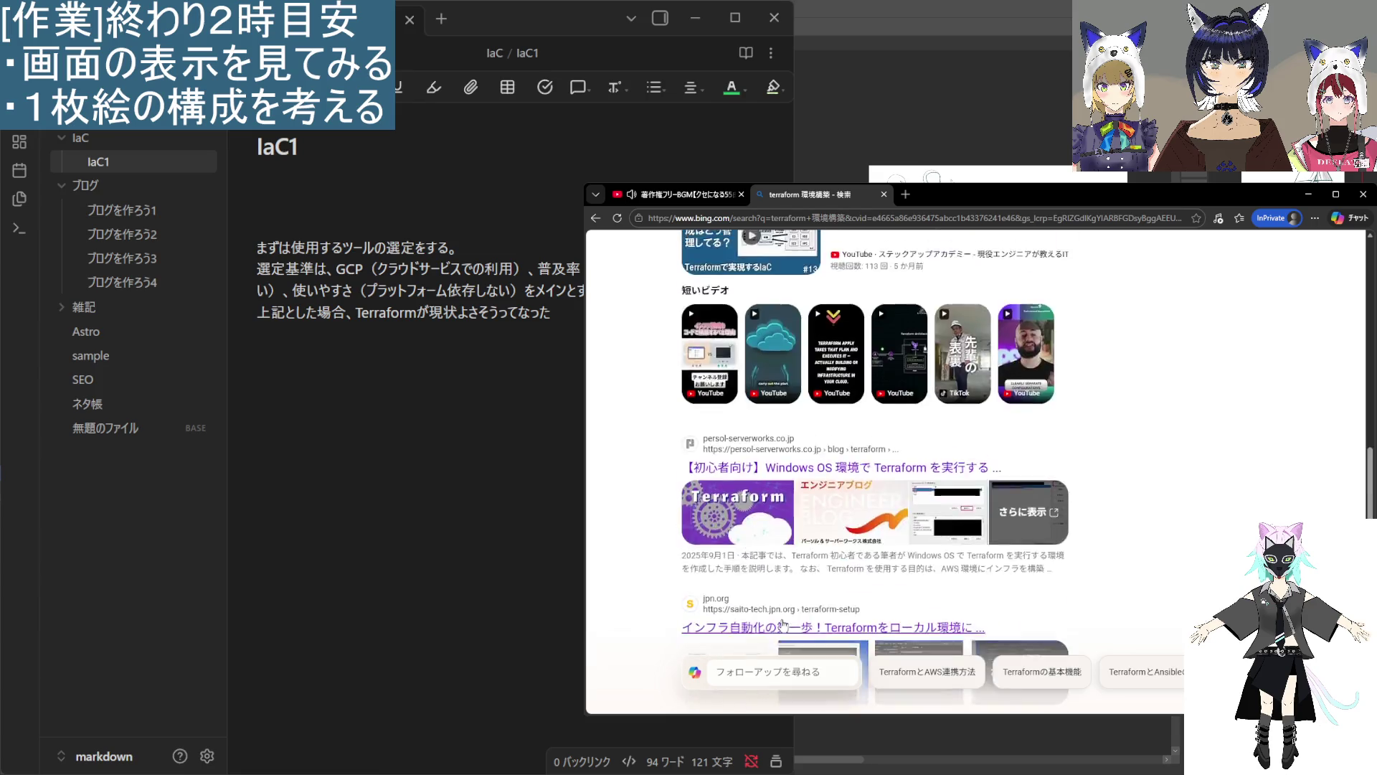
{"action": "scroll", "coordinate": [783, 624], "scroll_direction": "up", "scroll_amount": 10}
Remove the auto-completed 'windows' from the query and return to the results.
{"action": "left_click", "coordinate": [844, 288]}
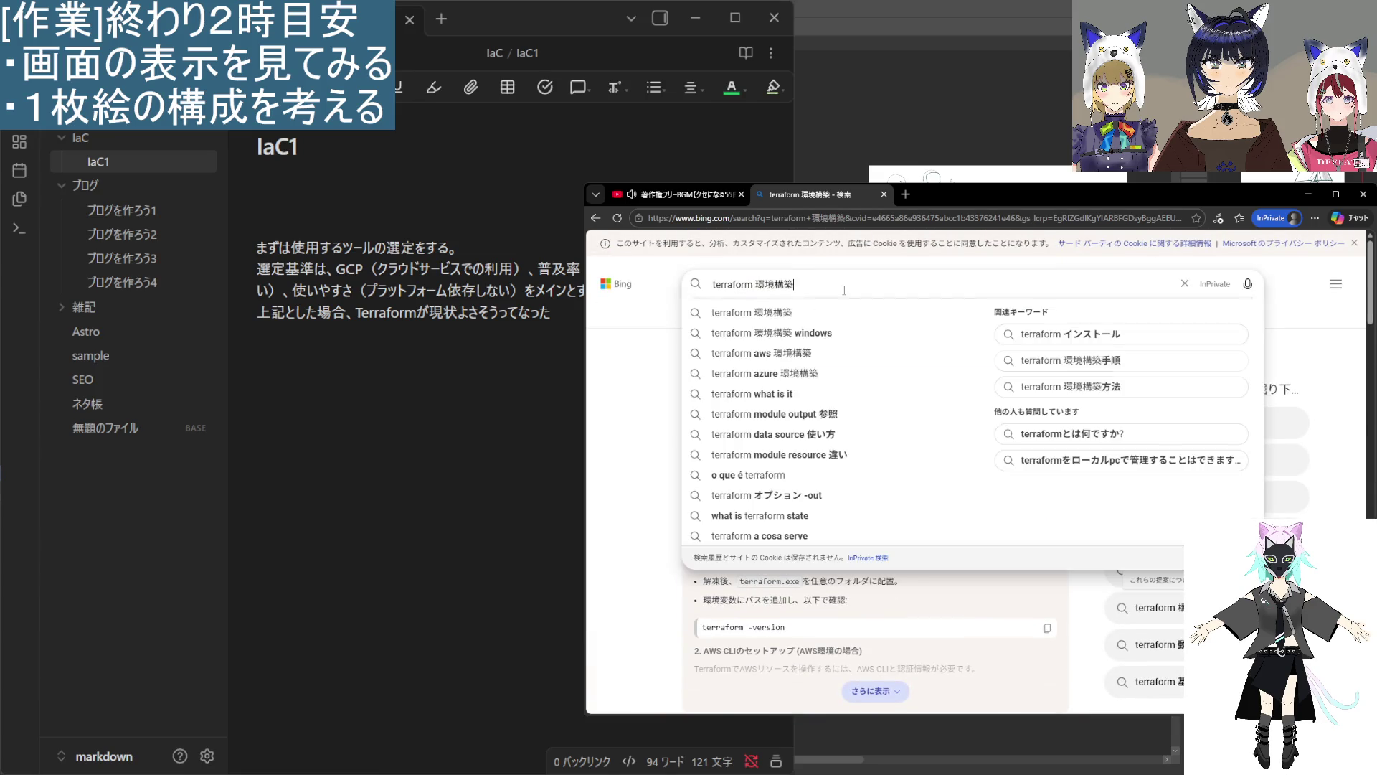
{"action": "key", "text": "BackSpace"}
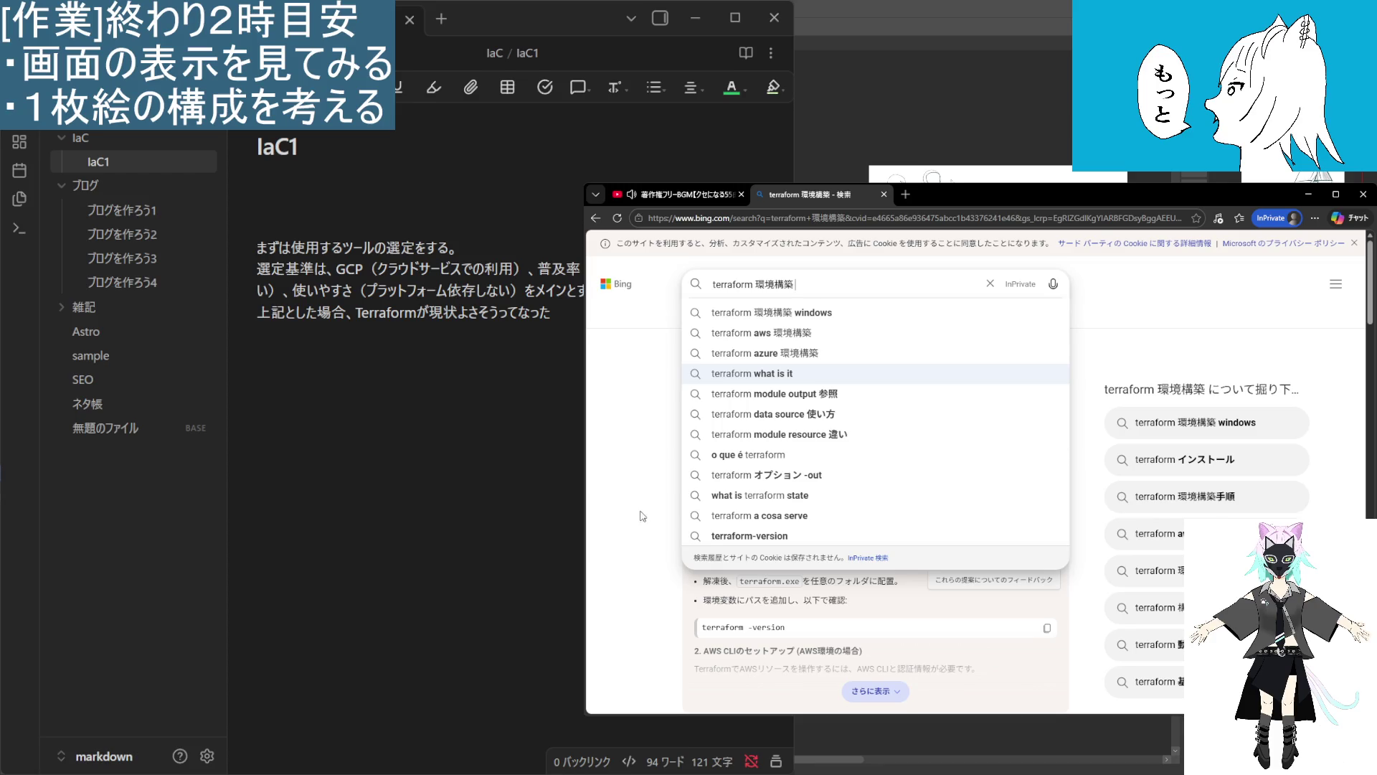
{"action": "left_click", "coordinate": [649, 485]}
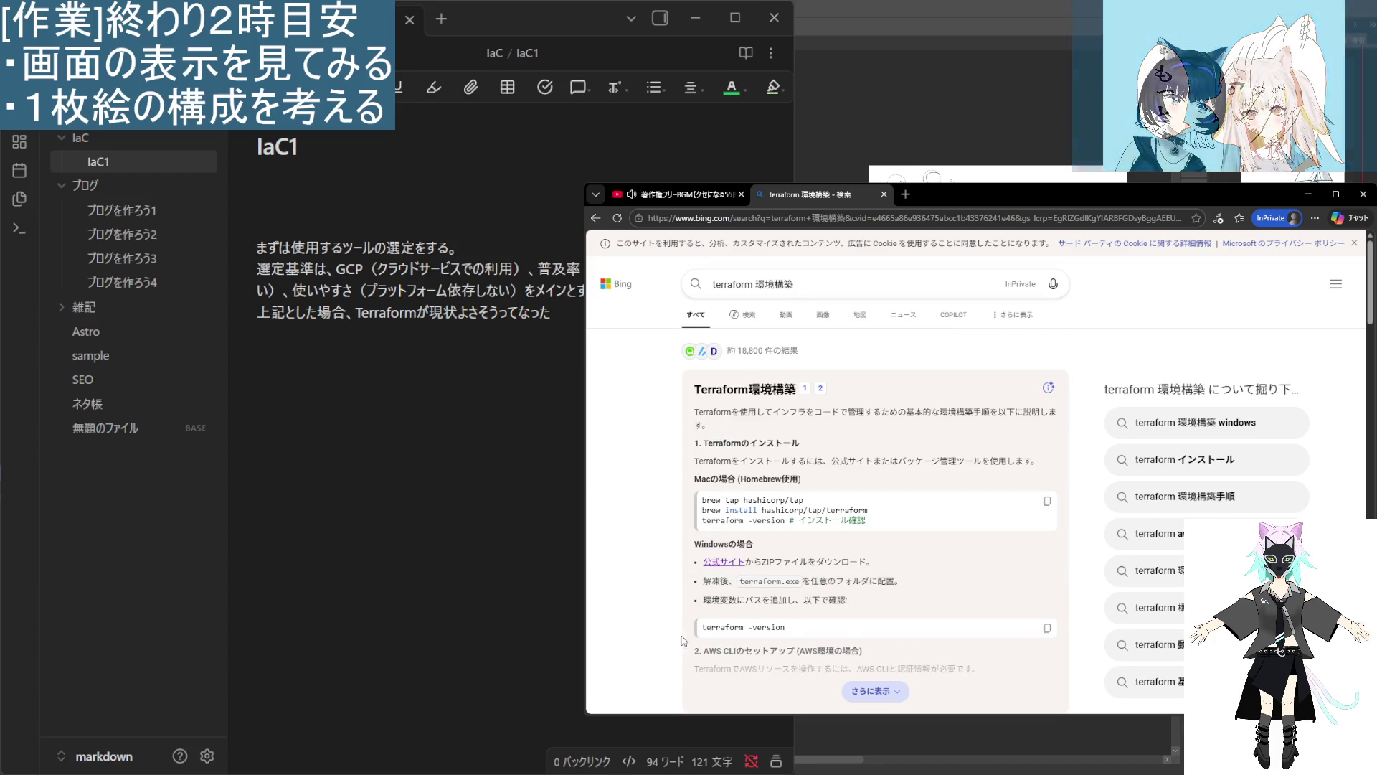
{"action": "key", "text": "ctrl+shift+n"}
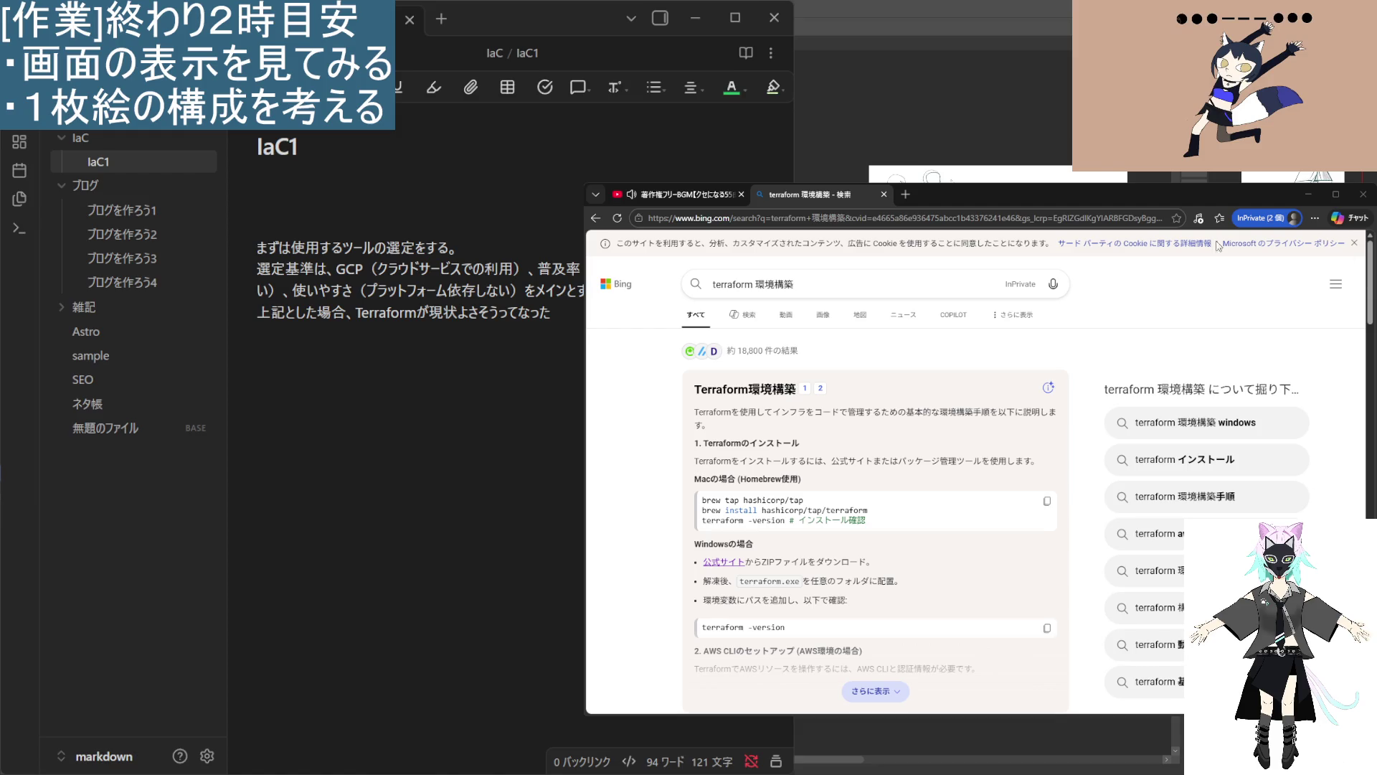
{"action": "left_click", "coordinate": [755, 216]}
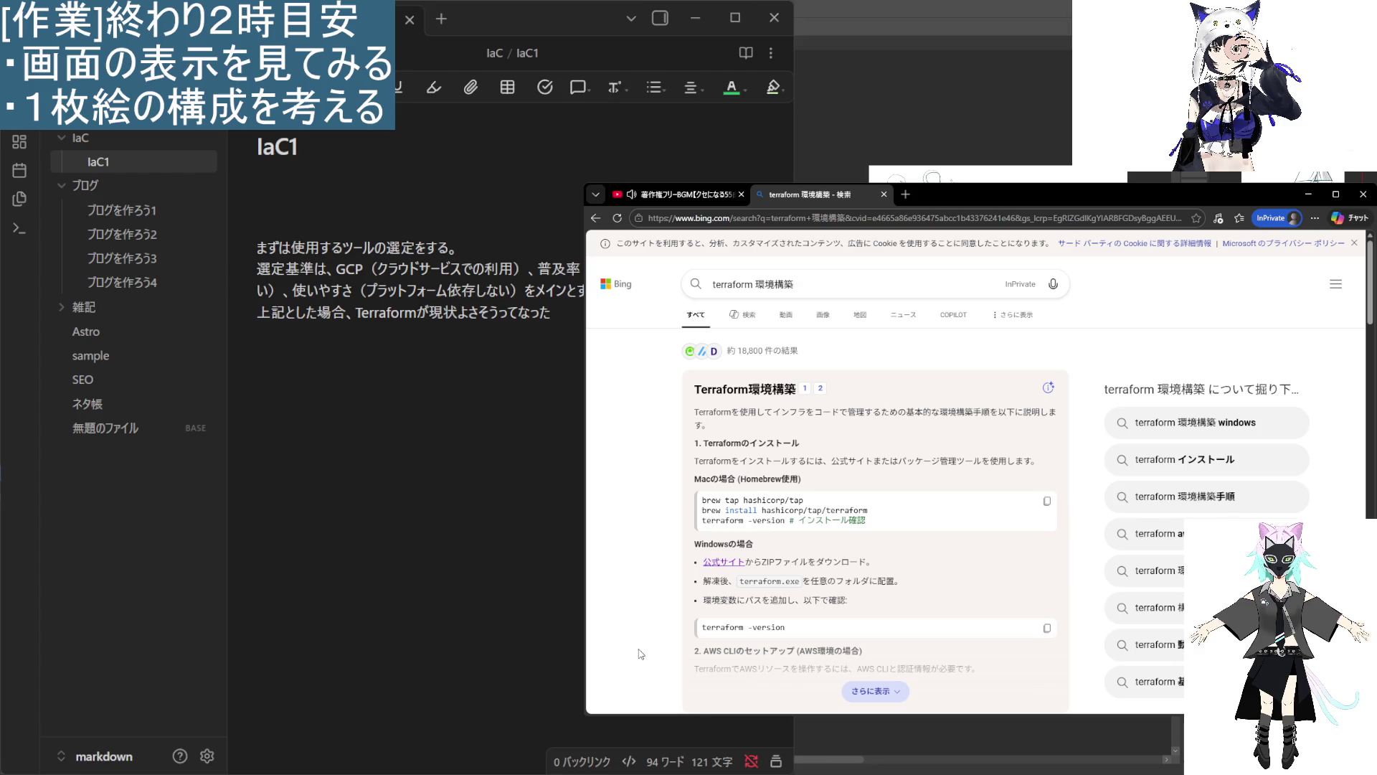
{"action": "scroll", "coordinate": [659, 617], "scroll_direction": "down", "scroll_amount": 1}
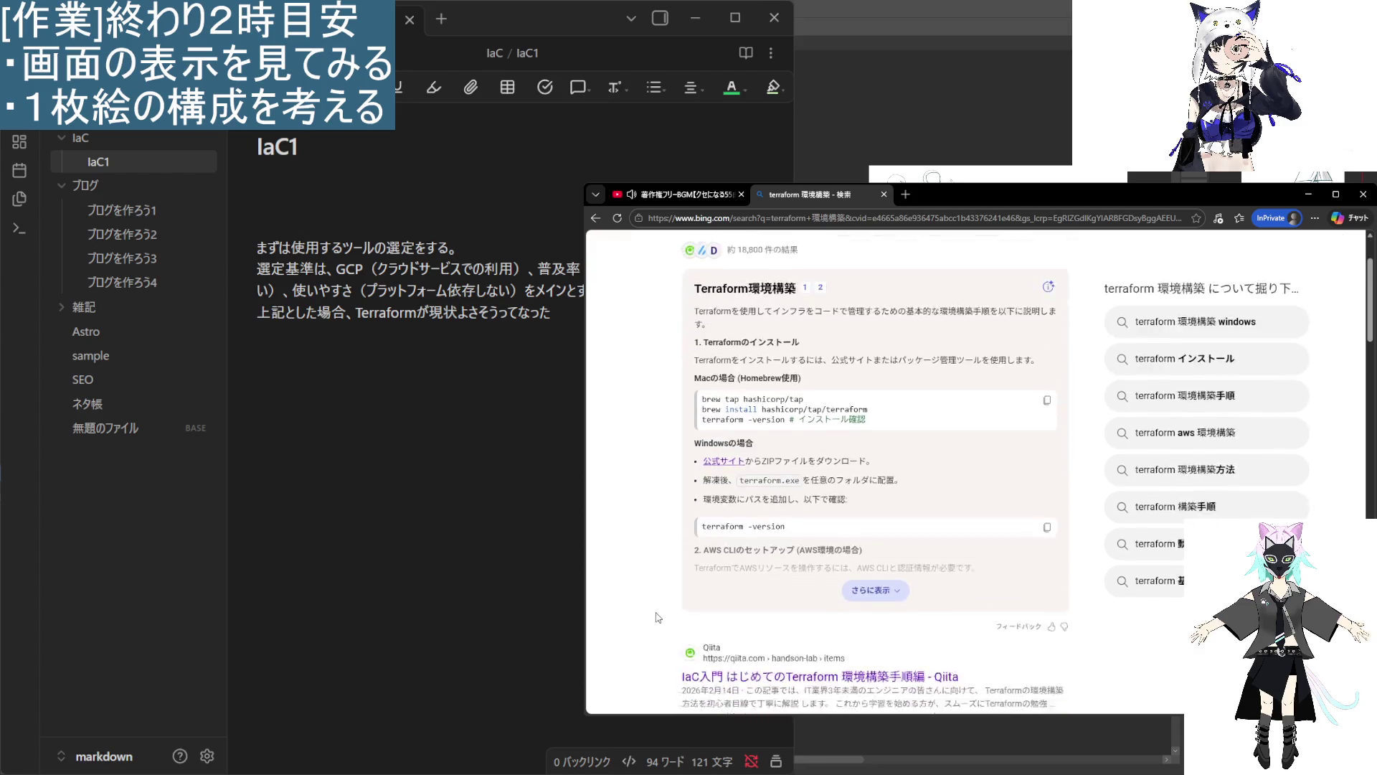
{"action": "scroll", "coordinate": [658, 617], "scroll_direction": "up", "scroll_amount": 1}
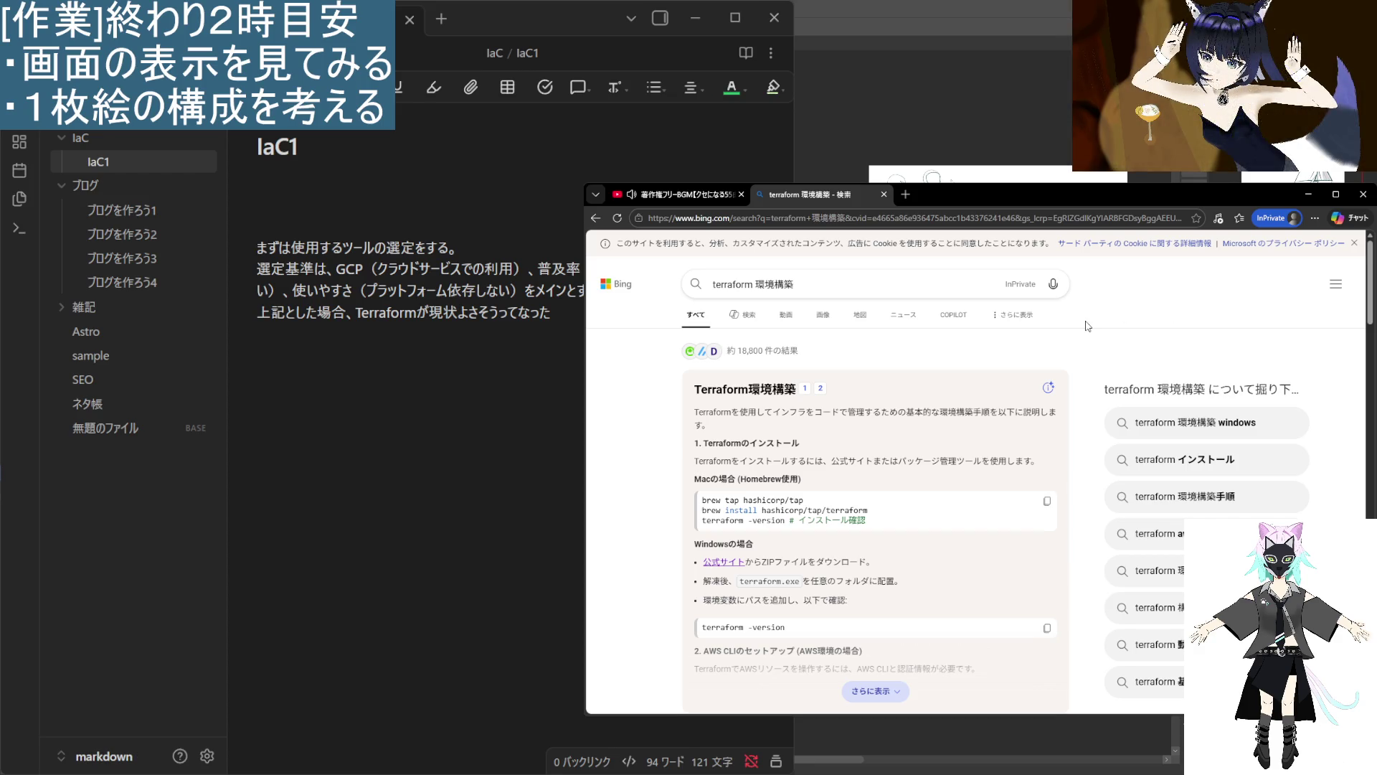
{"action": "scroll", "coordinate": [936, 609], "scroll_direction": "down", "scroll_amount": 4}
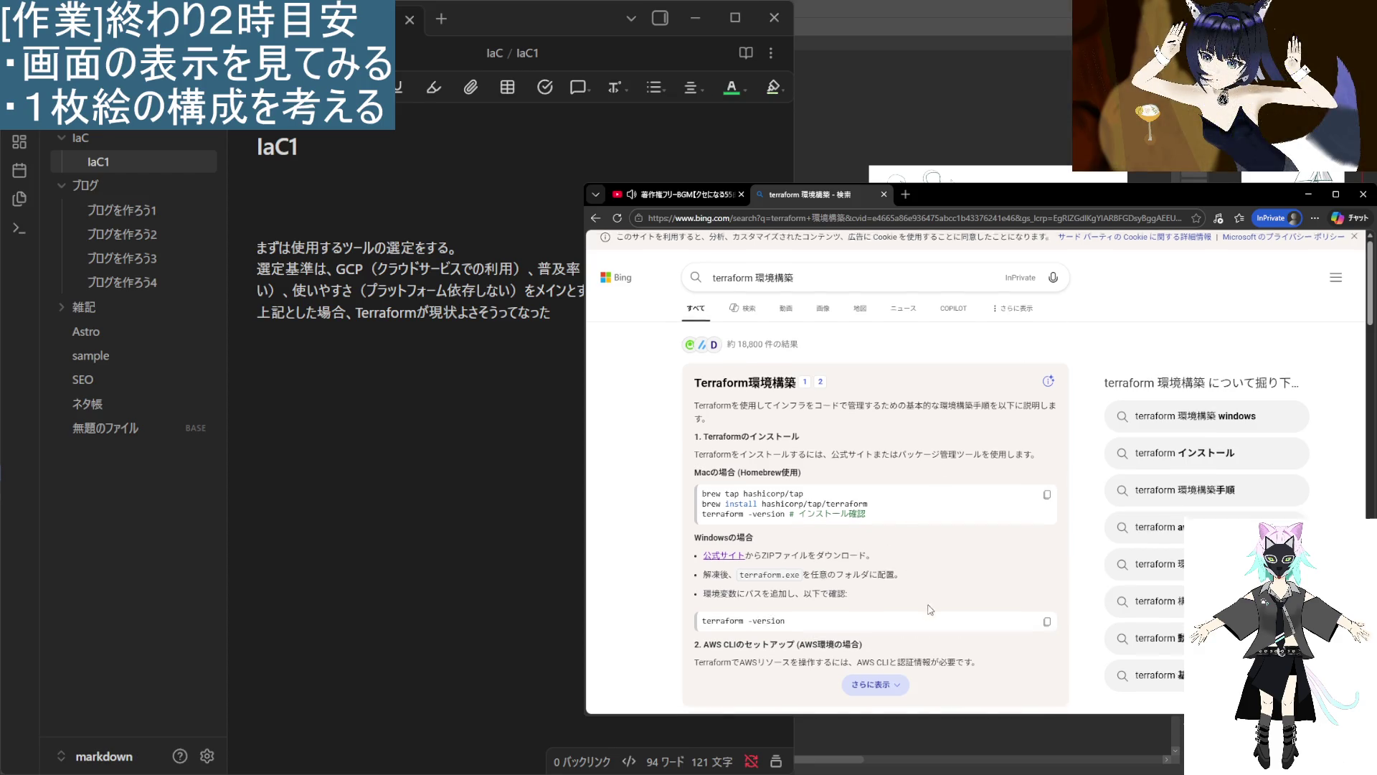
{"action": "scroll", "coordinate": [936, 609], "scroll_direction": "down", "scroll_amount": 15}
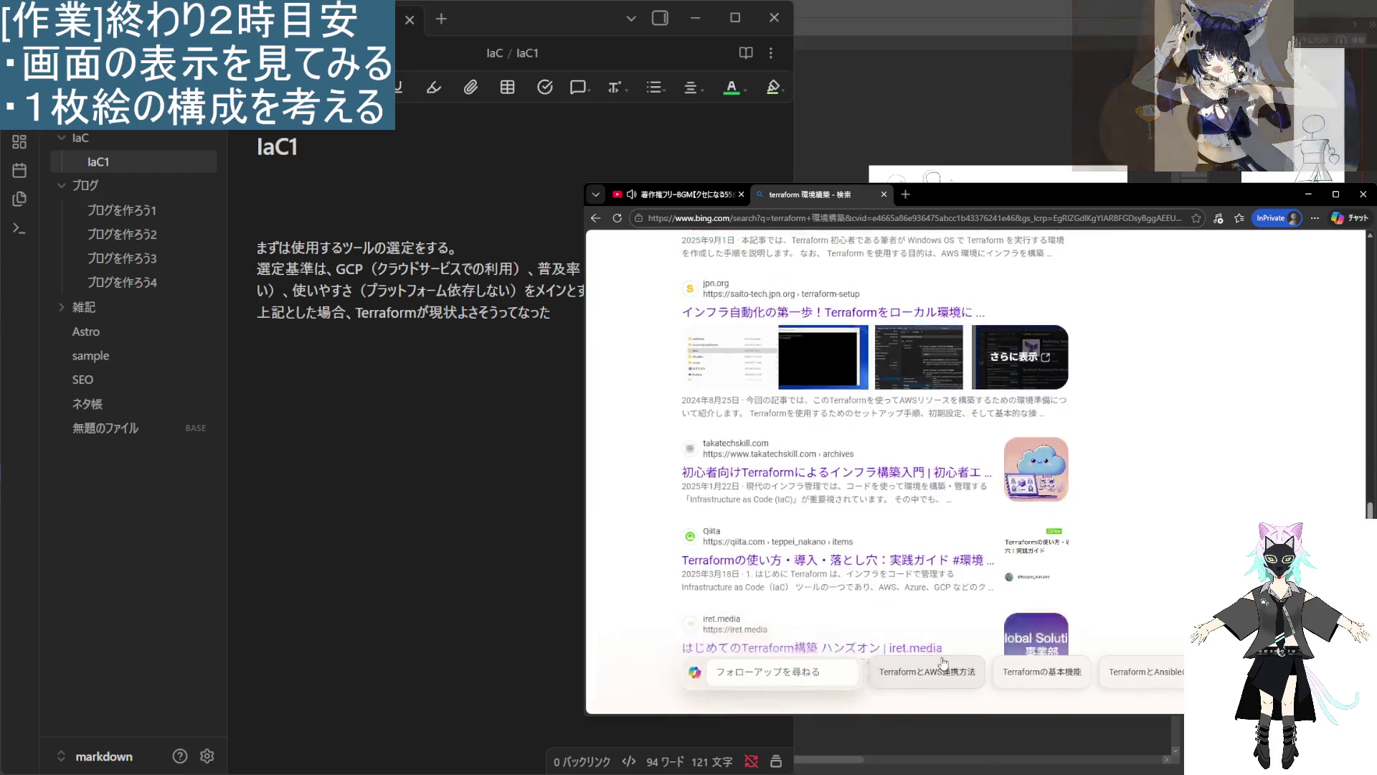
{"action": "scroll", "coordinate": [751, 557], "scroll_direction": "down", "scroll_amount": 5}
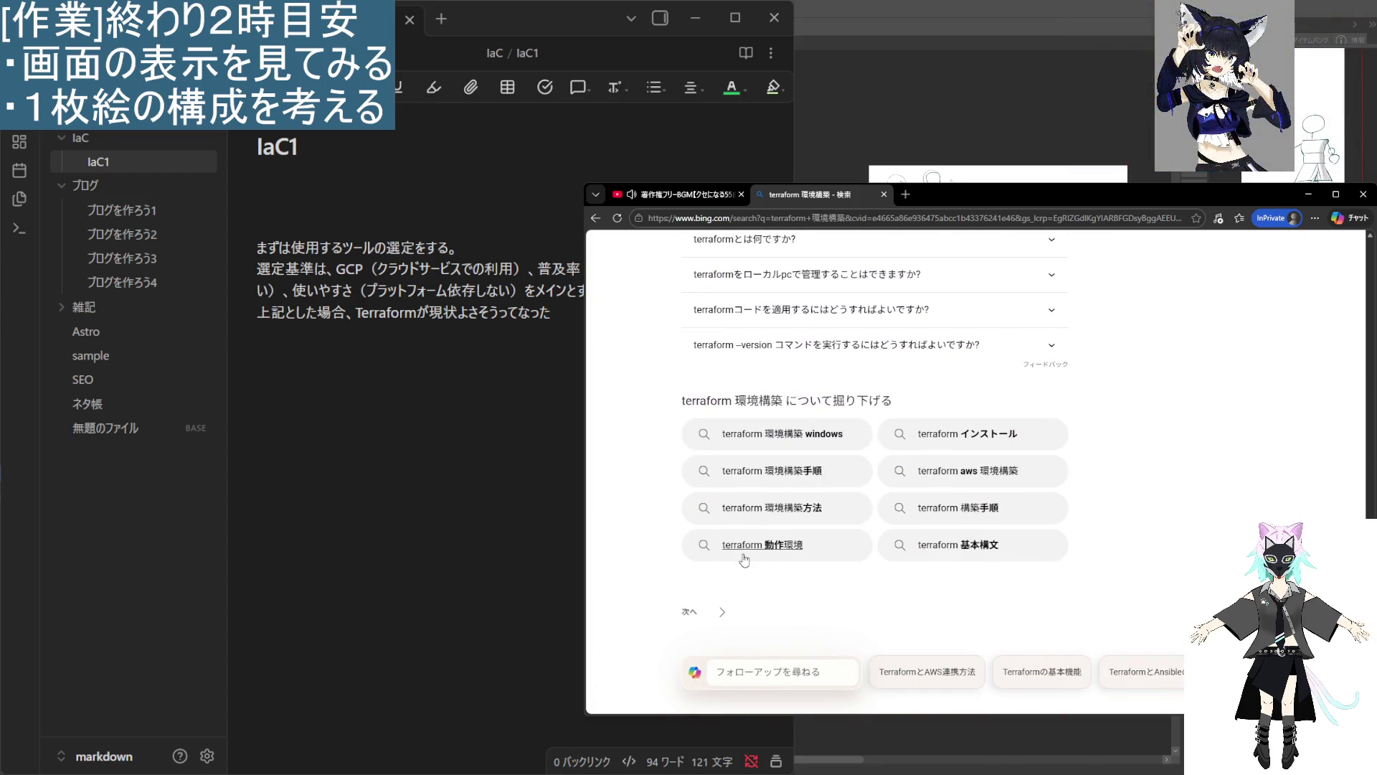
Move to page 2 of the 'terraform 環境構築' results and scroll through it.
{"action": "left_click", "coordinate": [722, 614]}
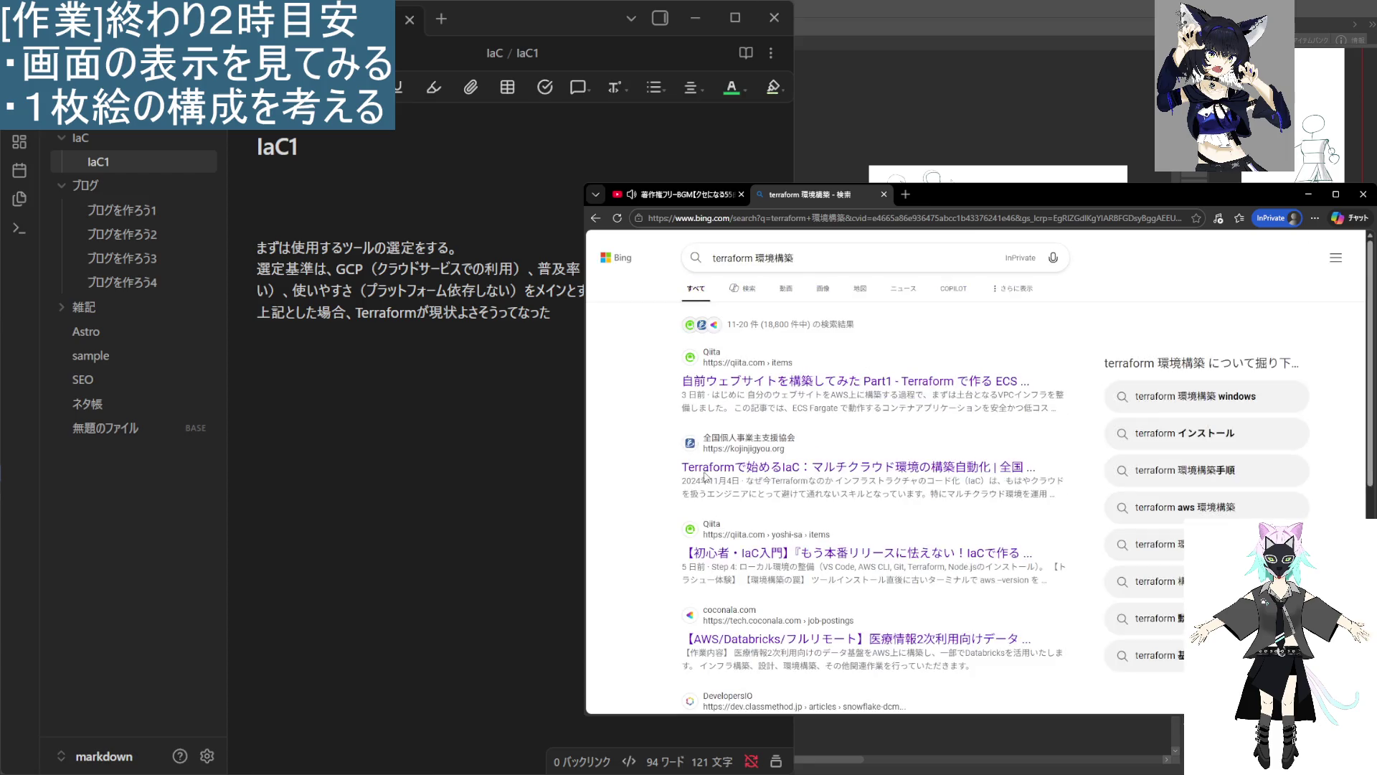
{"action": "scroll", "coordinate": [683, 487], "scroll_direction": "down", "scroll_amount": 5}
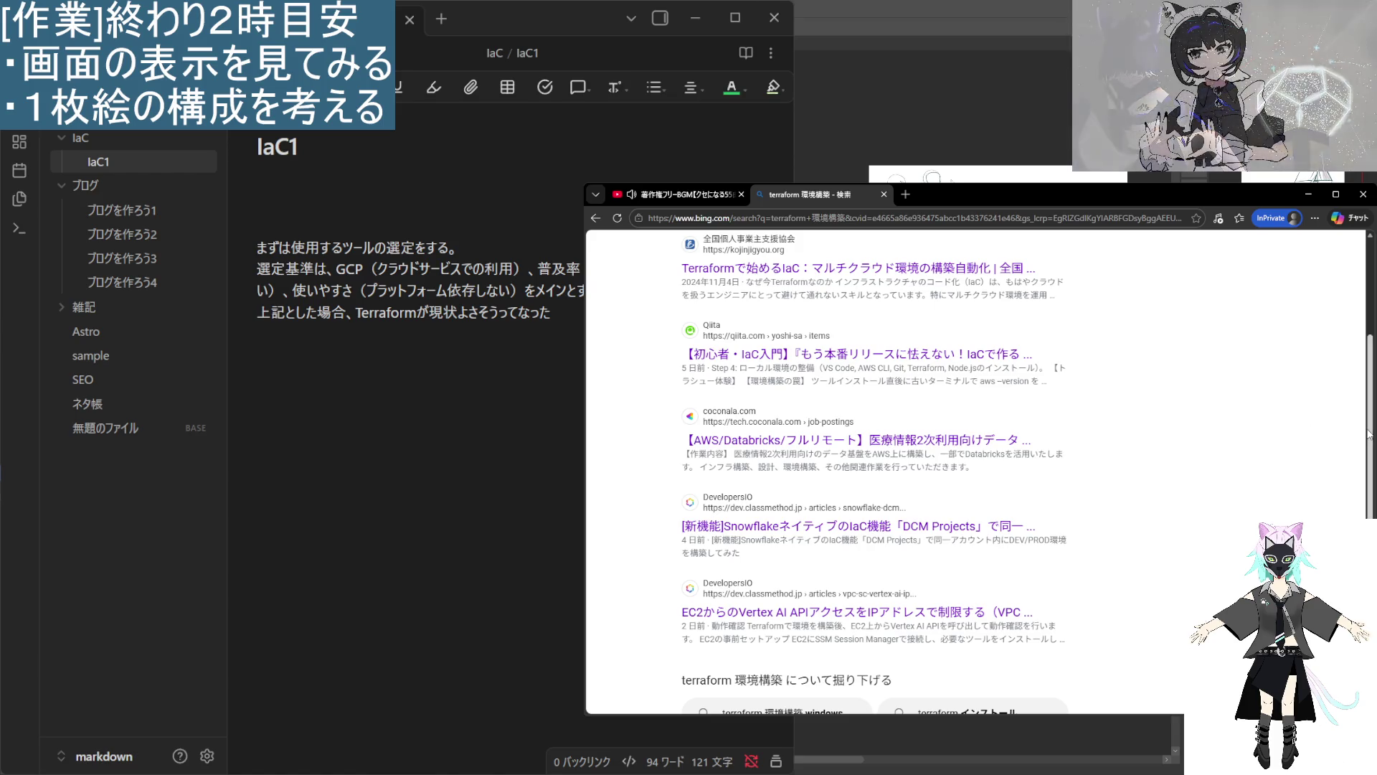
{"action": "scroll", "coordinate": [1363, 410], "scroll_direction": "up", "scroll_amount": 3}
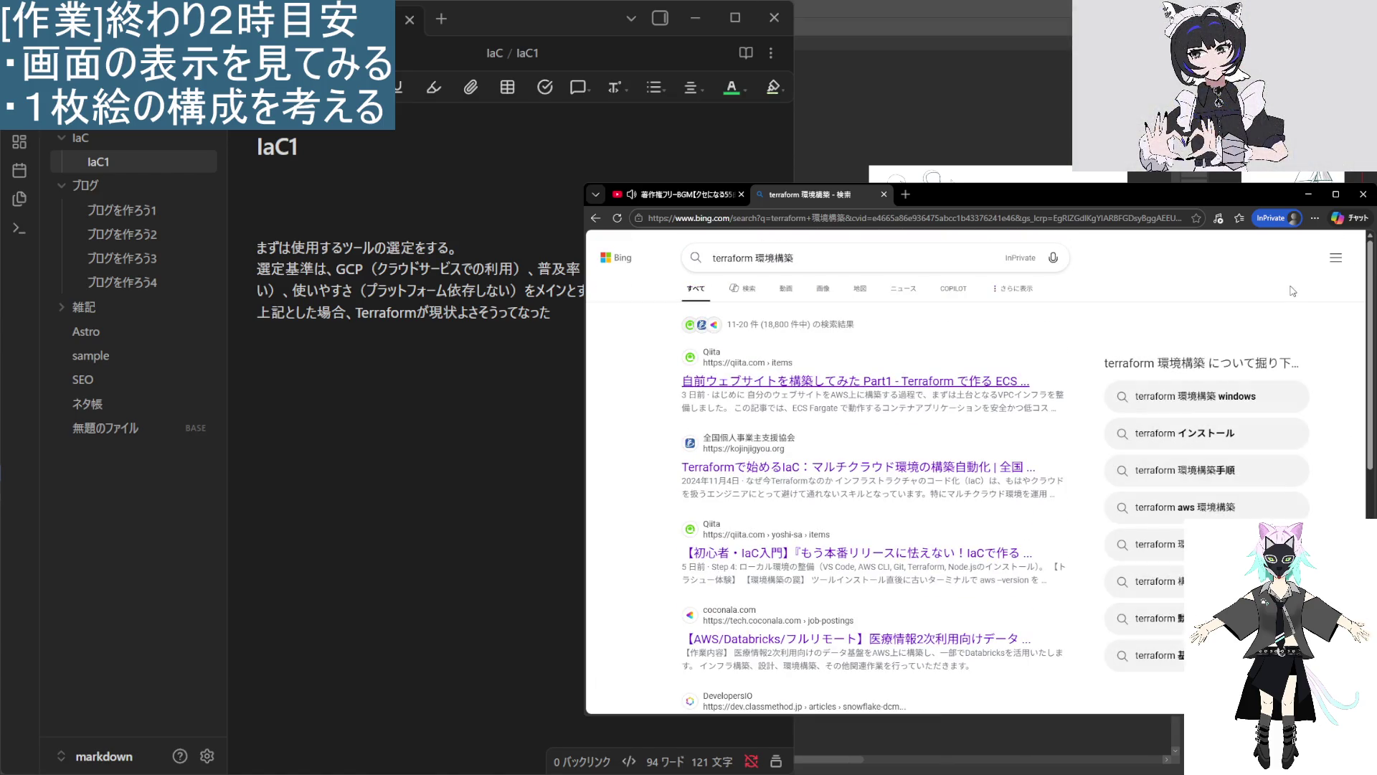
{"action": "scroll", "coordinate": [1362, 409], "scroll_direction": "down", "scroll_amount": 10}
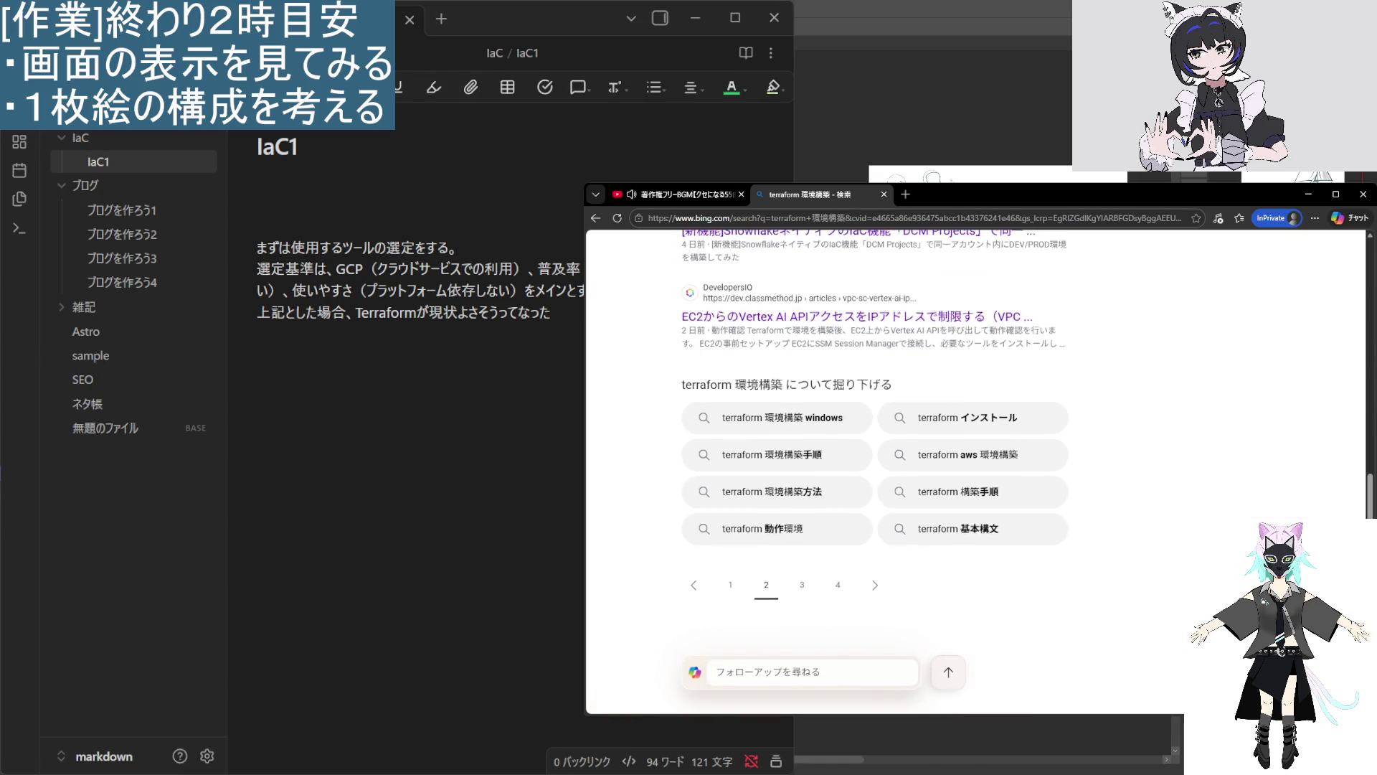
{"action": "scroll", "coordinate": [837, 503], "scroll_direction": "up", "scroll_amount": 10}
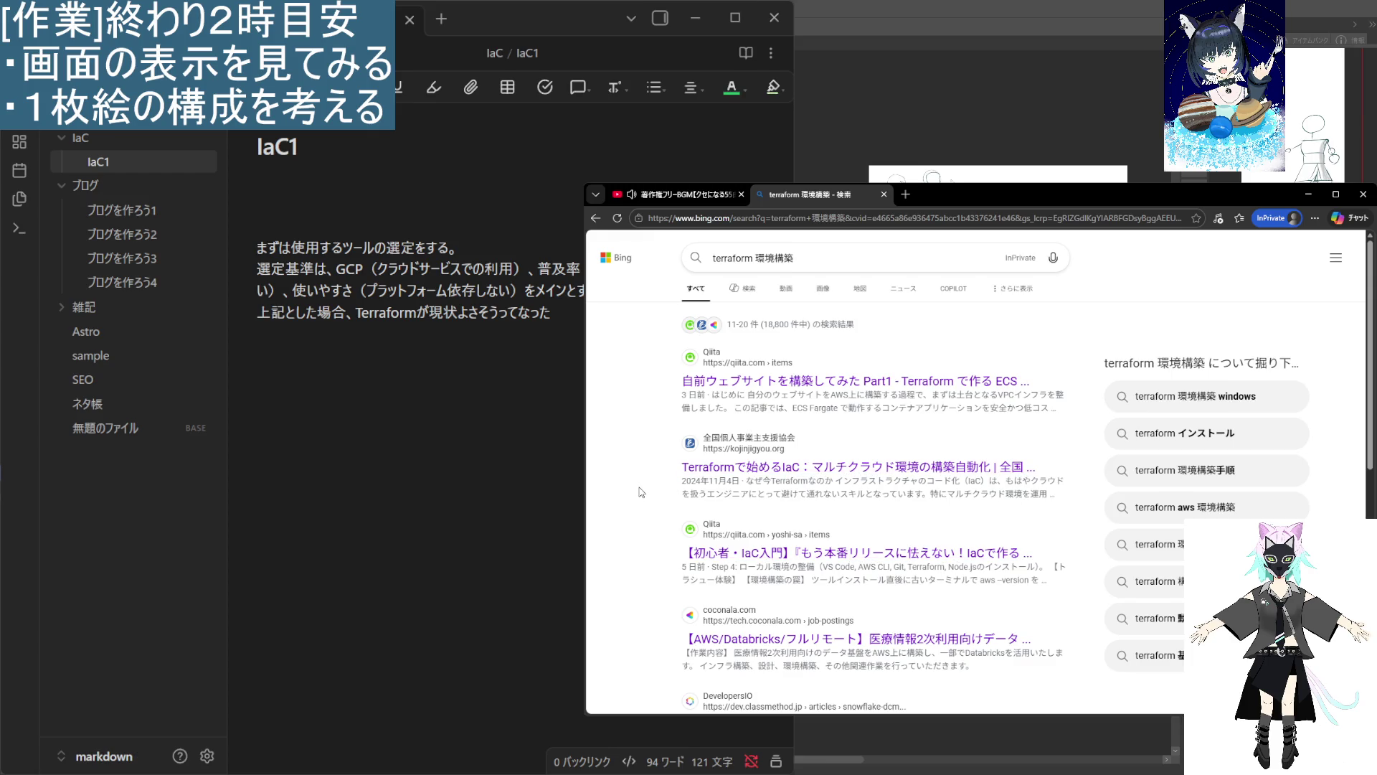
{"action": "scroll", "coordinate": [642, 492], "scroll_direction": "down", "scroll_amount": 5}
{"action": "scroll", "coordinate": [951, 361], "scroll_direction": "up", "scroll_amount": 5}
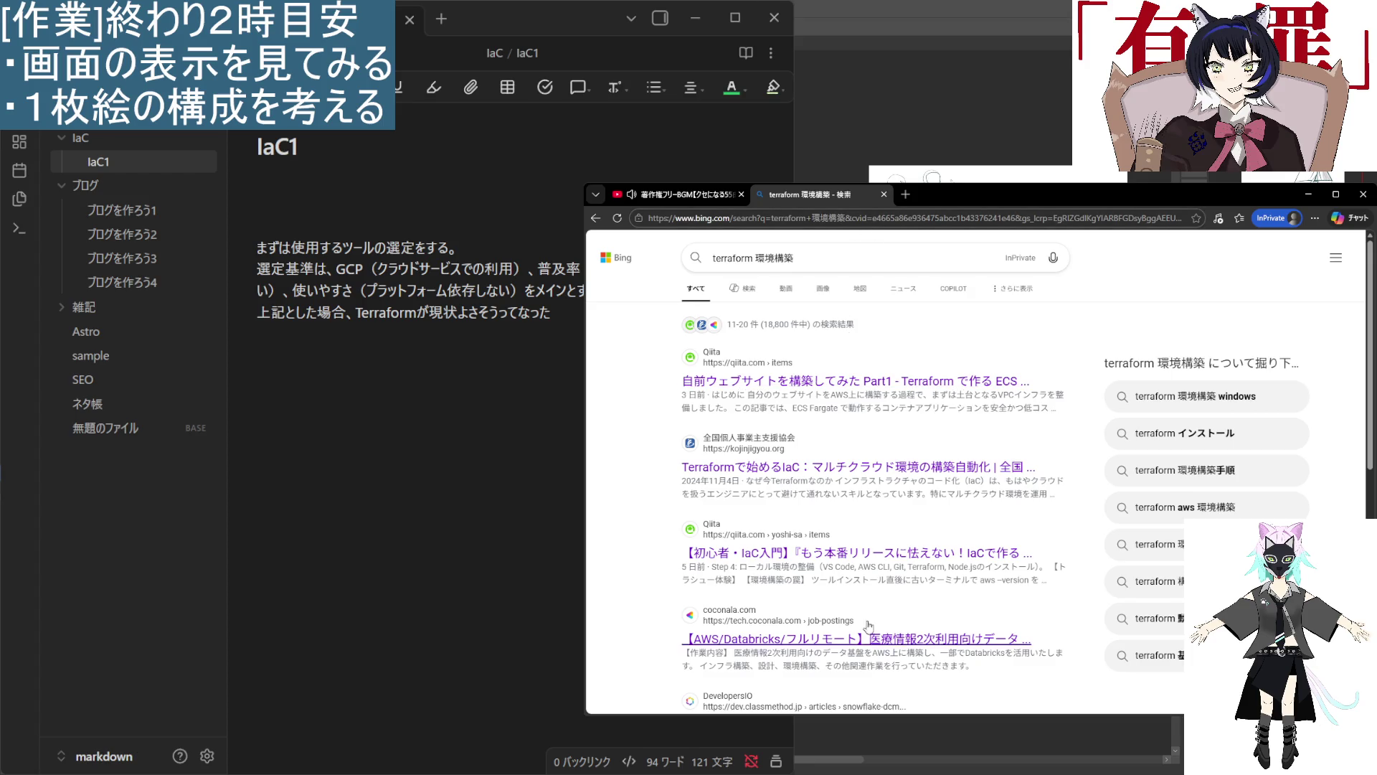
{"action": "scroll", "coordinate": [750, 615], "scroll_direction": "down", "scroll_amount": 3}
{"action": "scroll", "coordinate": [751, 615], "scroll_direction": "down", "scroll_amount": 4}
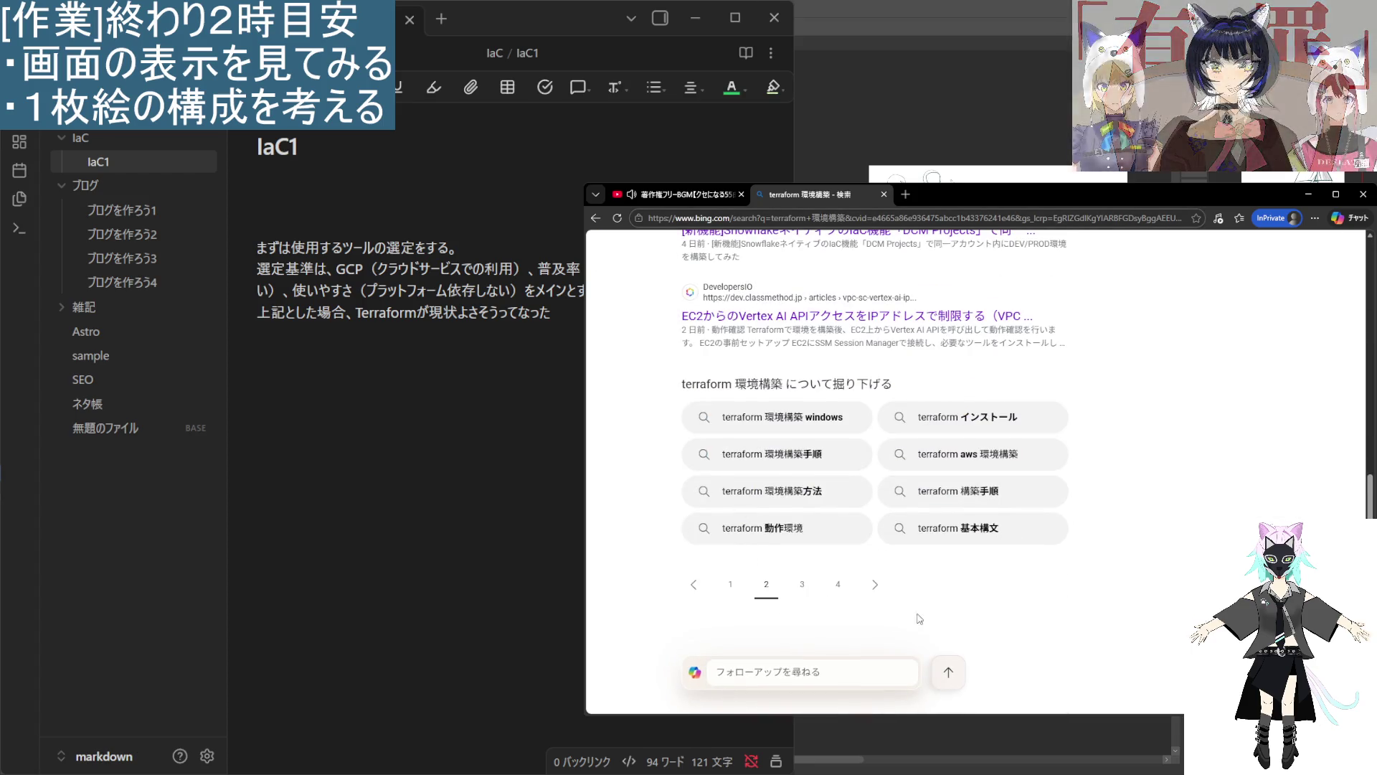
Advance to page 3, results 21–30, led by a LocalStack × Terraform article.
{"action": "left_click", "coordinate": [877, 584]}
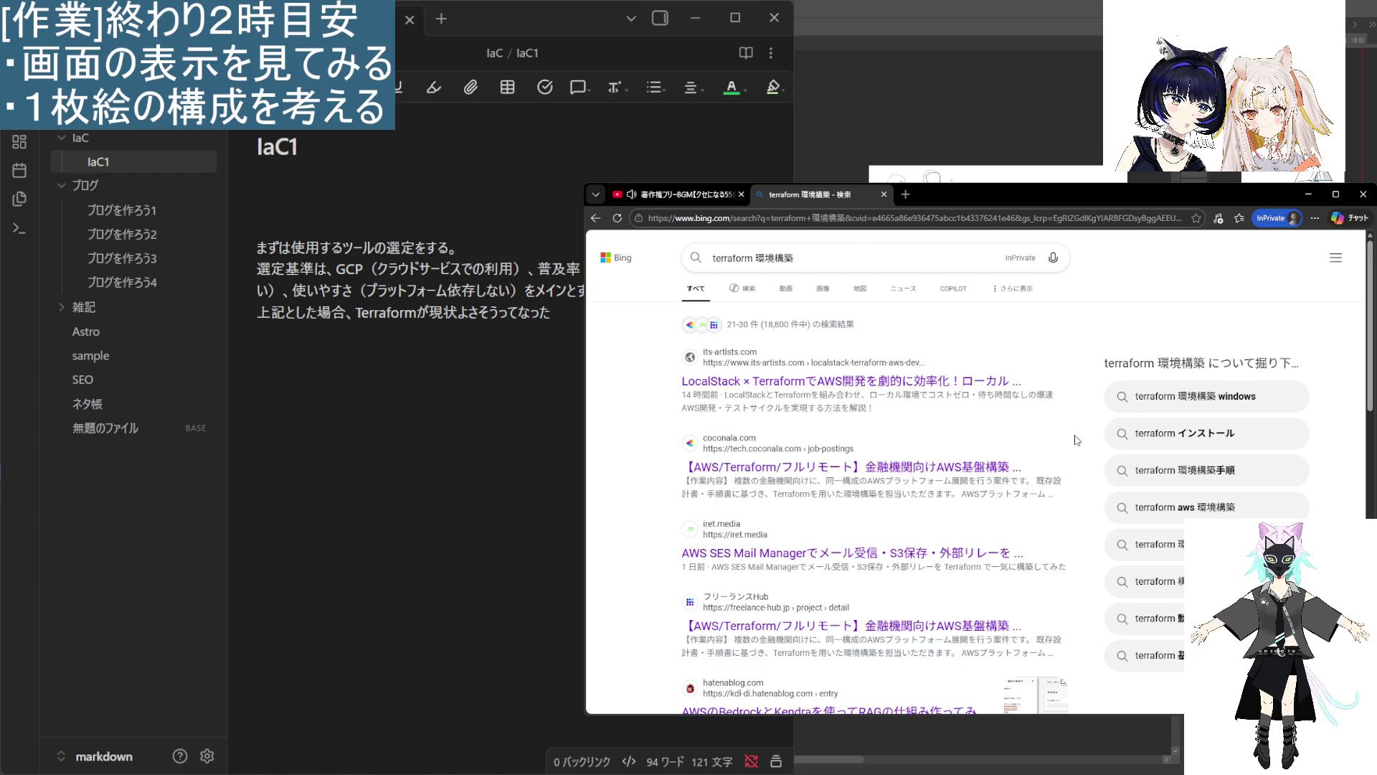
{"action": "scroll", "coordinate": [1076, 438], "scroll_direction": "down", "scroll_amount": 3}
{"action": "scroll", "coordinate": [1064, 472], "scroll_direction": "up", "scroll_amount": 3}
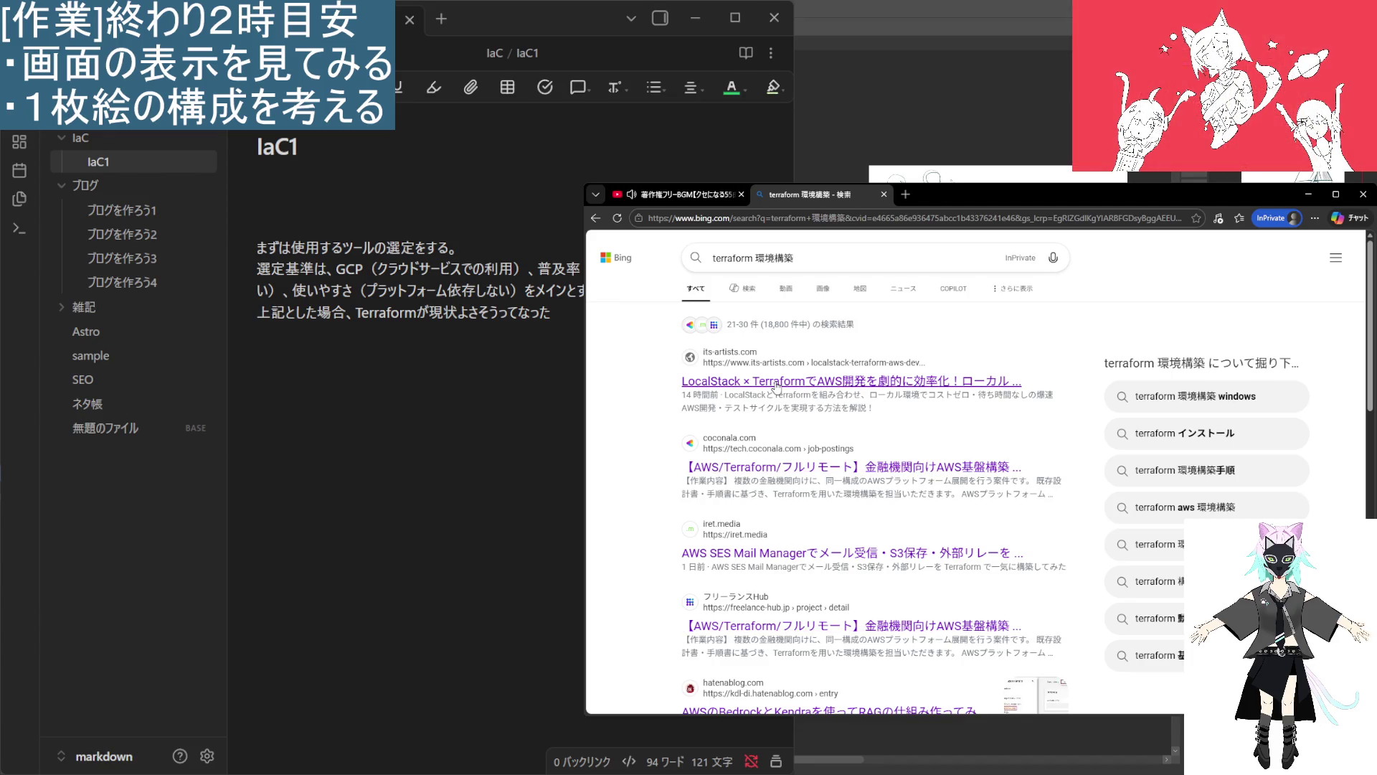
{"action": "left_click", "coordinate": [834, 265]}
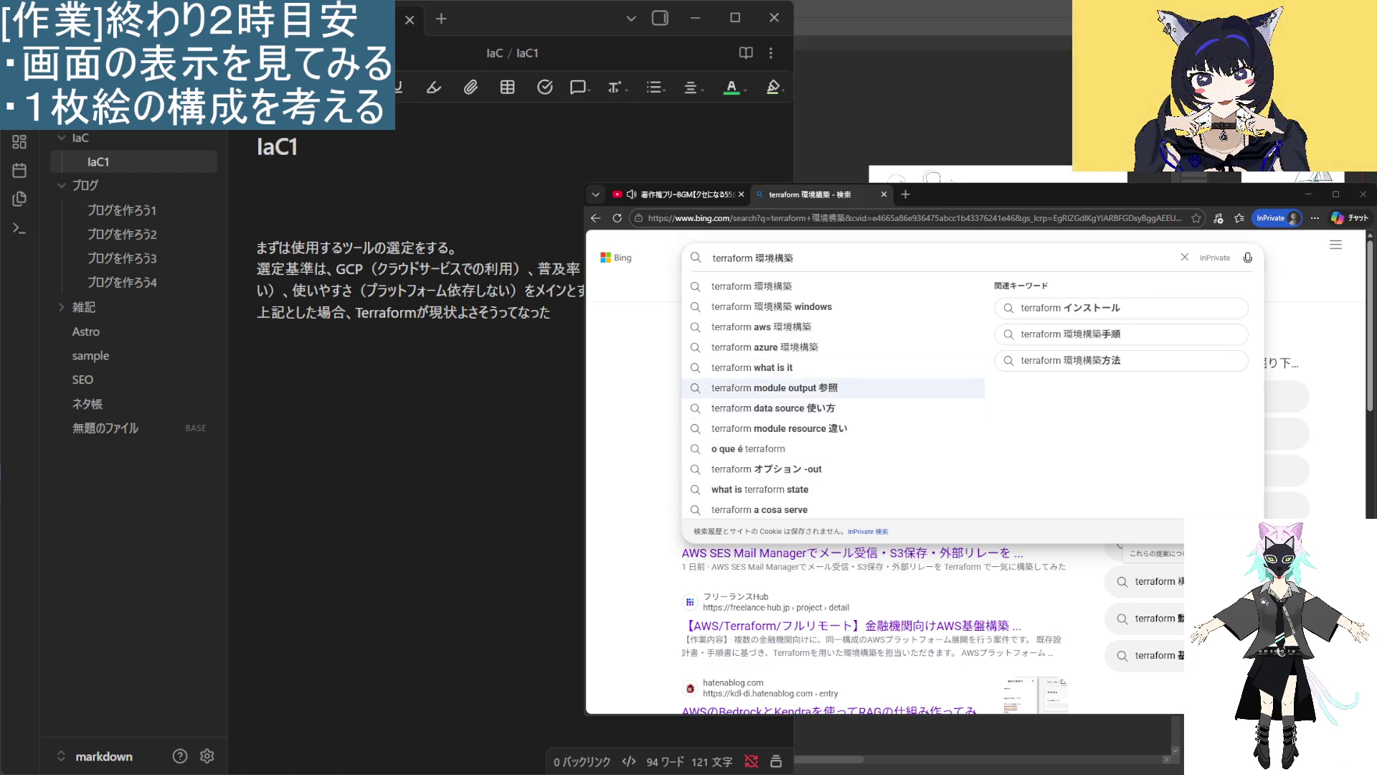
{"action": "key", "text": "Escape"}
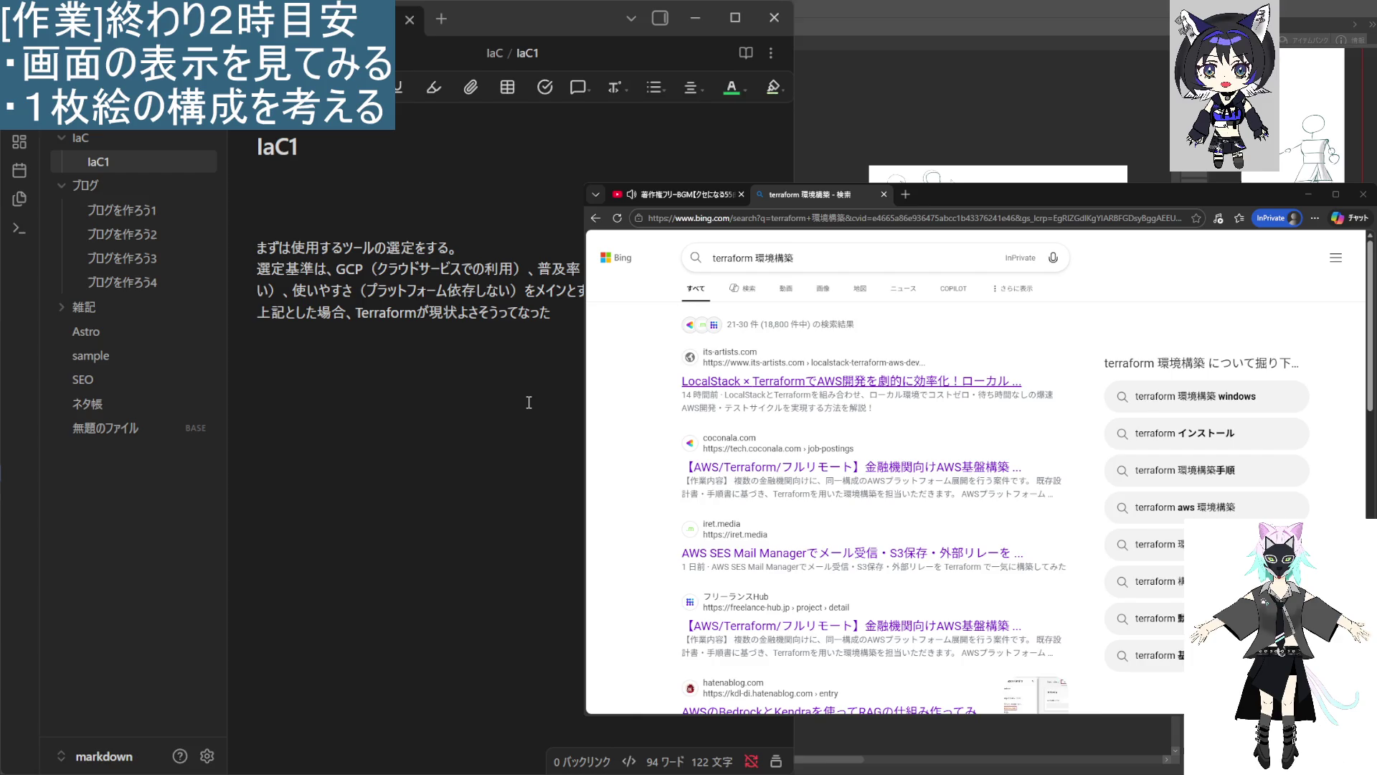
Type the 環境構築 heading and a Terraformの管理 line below it in the IaC1 note.
{"action": "type", "text": "かんきょうｊこ"}
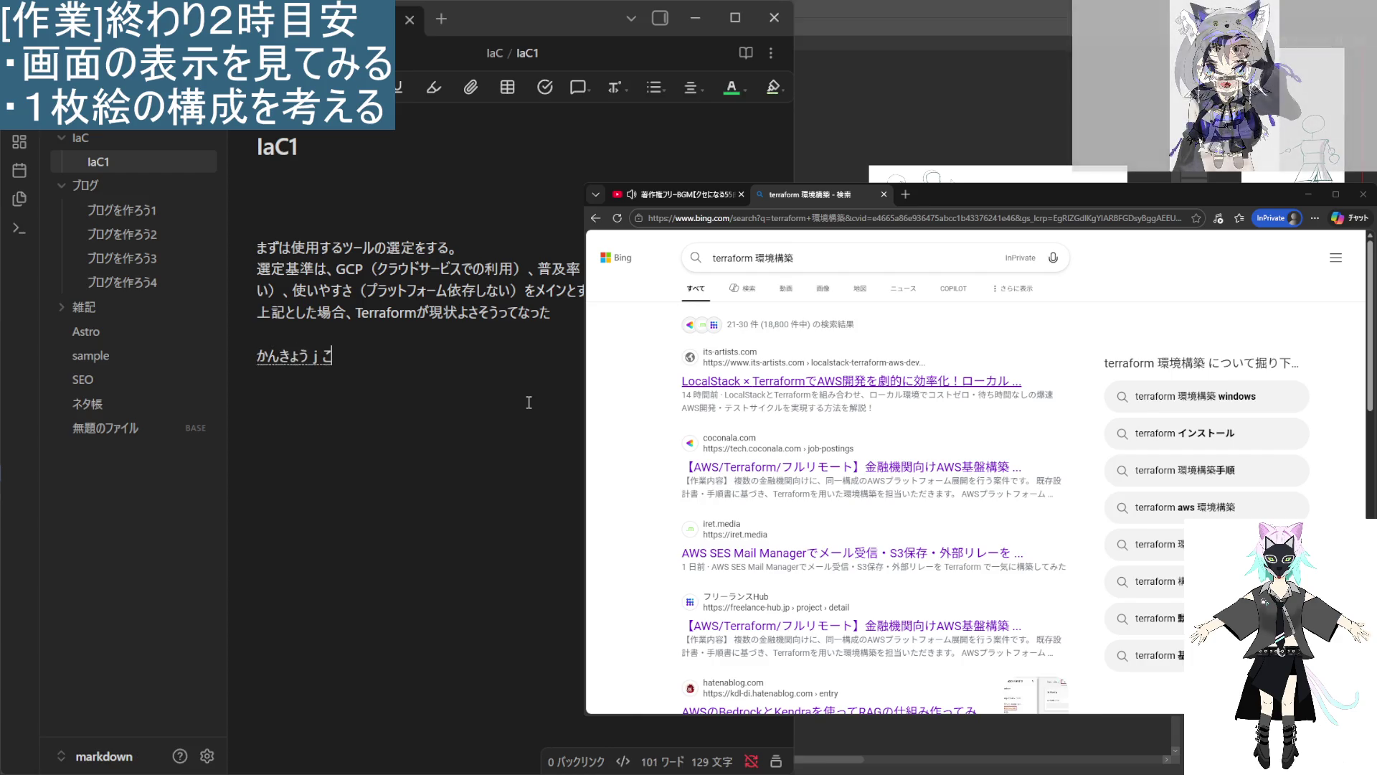
{"action": "key", "text": "BackSpace"}
{"action": "key", "text": "BackSpace"}
{"action": "type", "text": "こうちく"}
{"action": "key", "text": "space"}
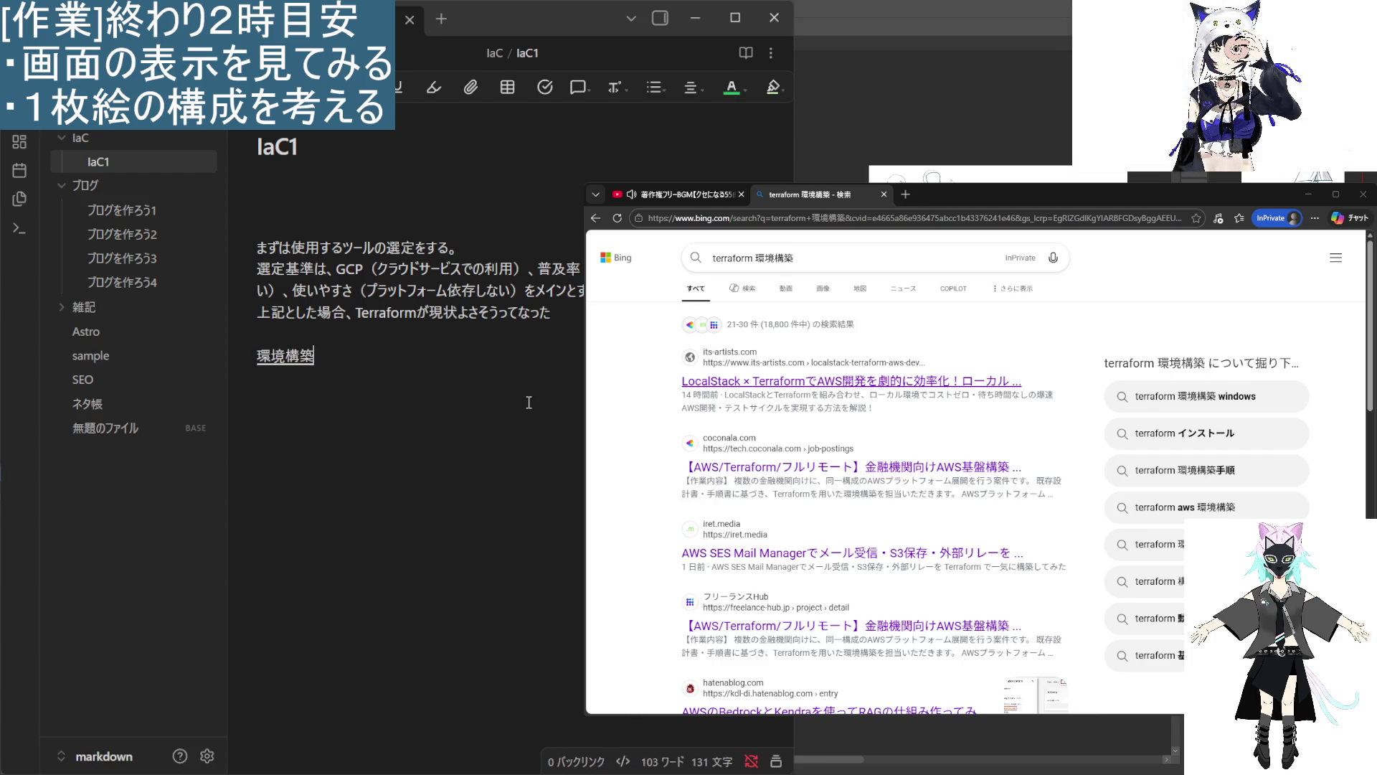
{"action": "key", "text": "Return"}
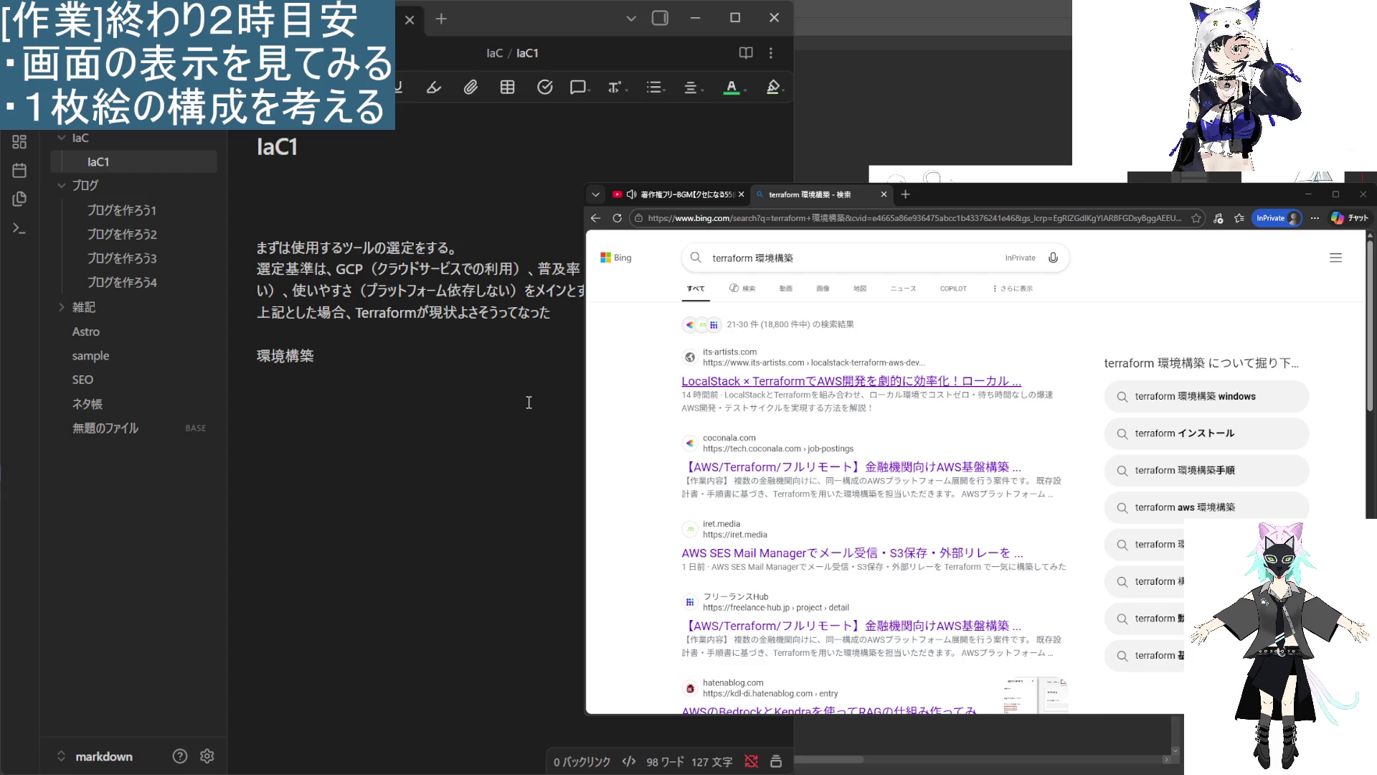
{"action": "key", "text": "Return"}
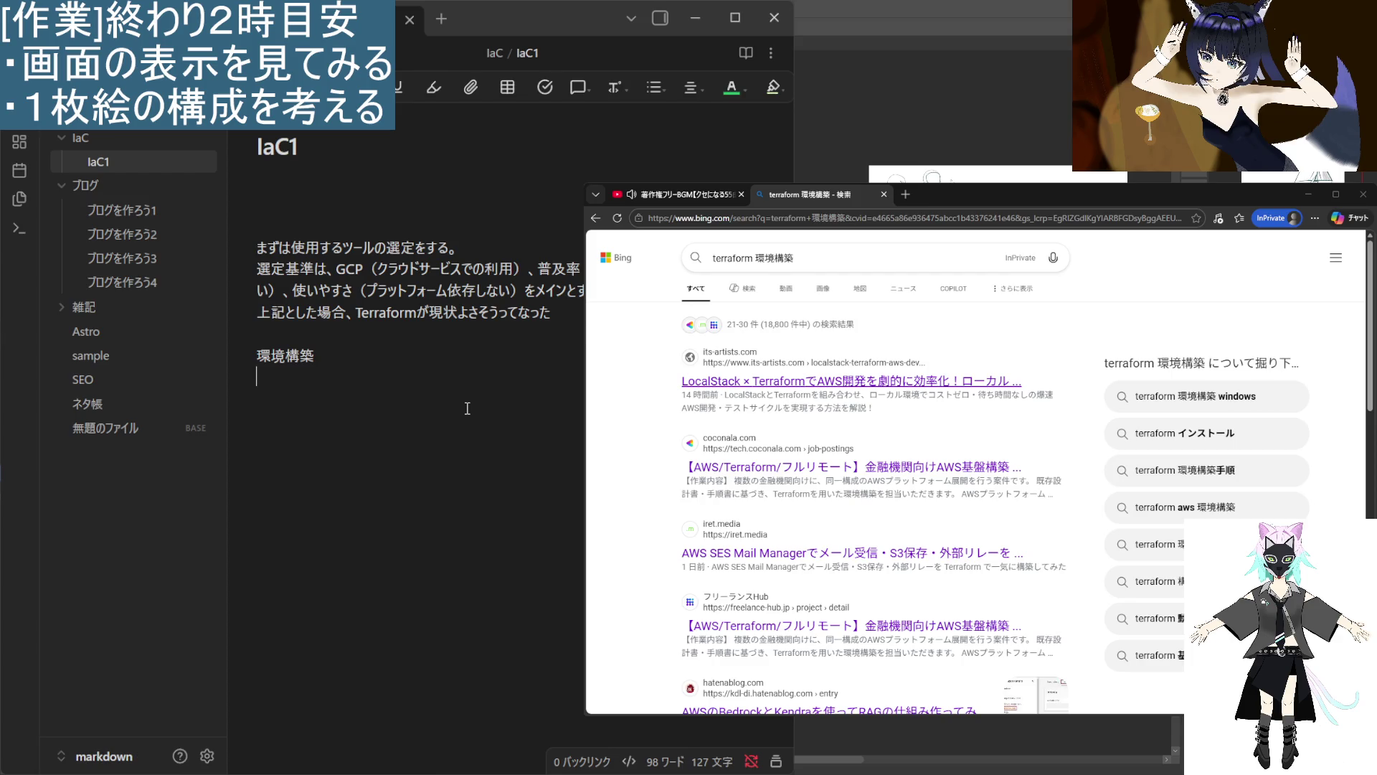
{"action": "type", "text": "管理"}
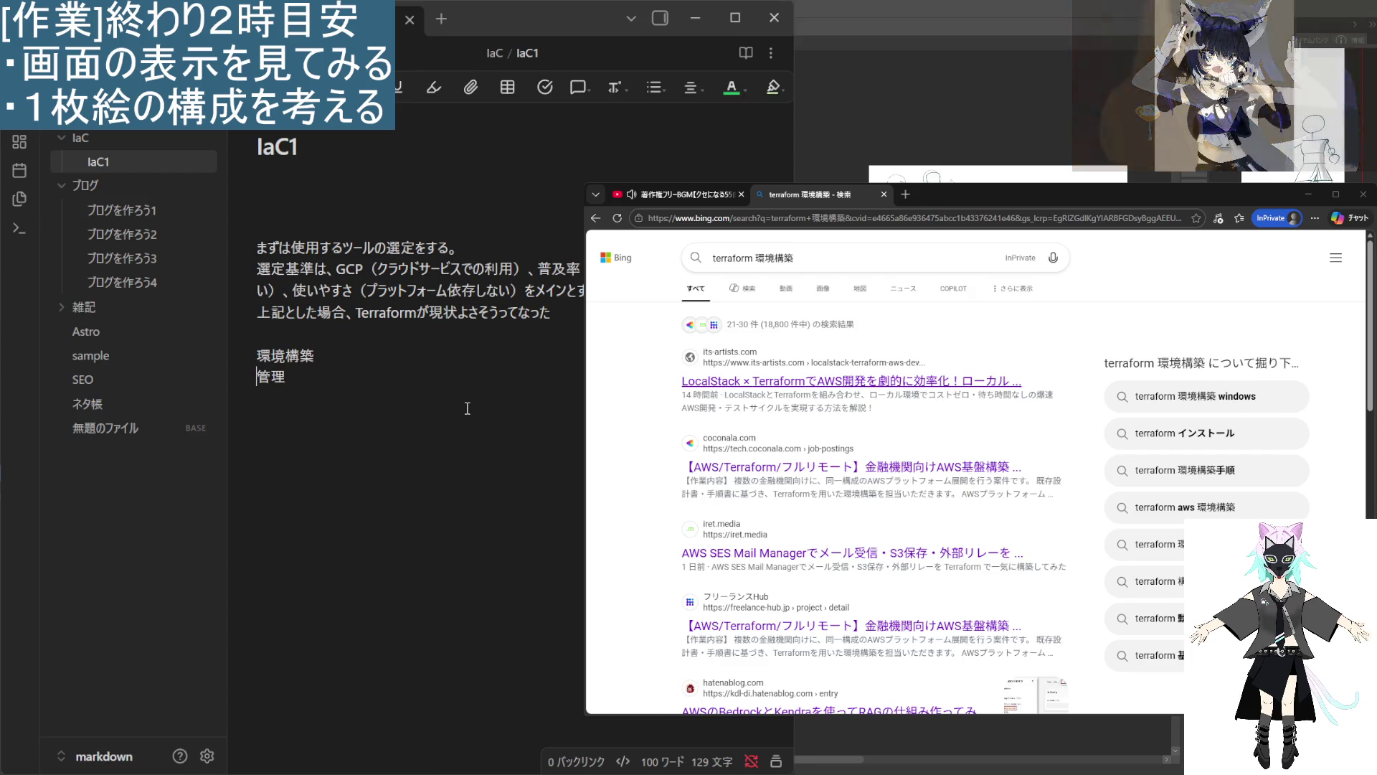
{"action": "type", "text": "Terraformの"}
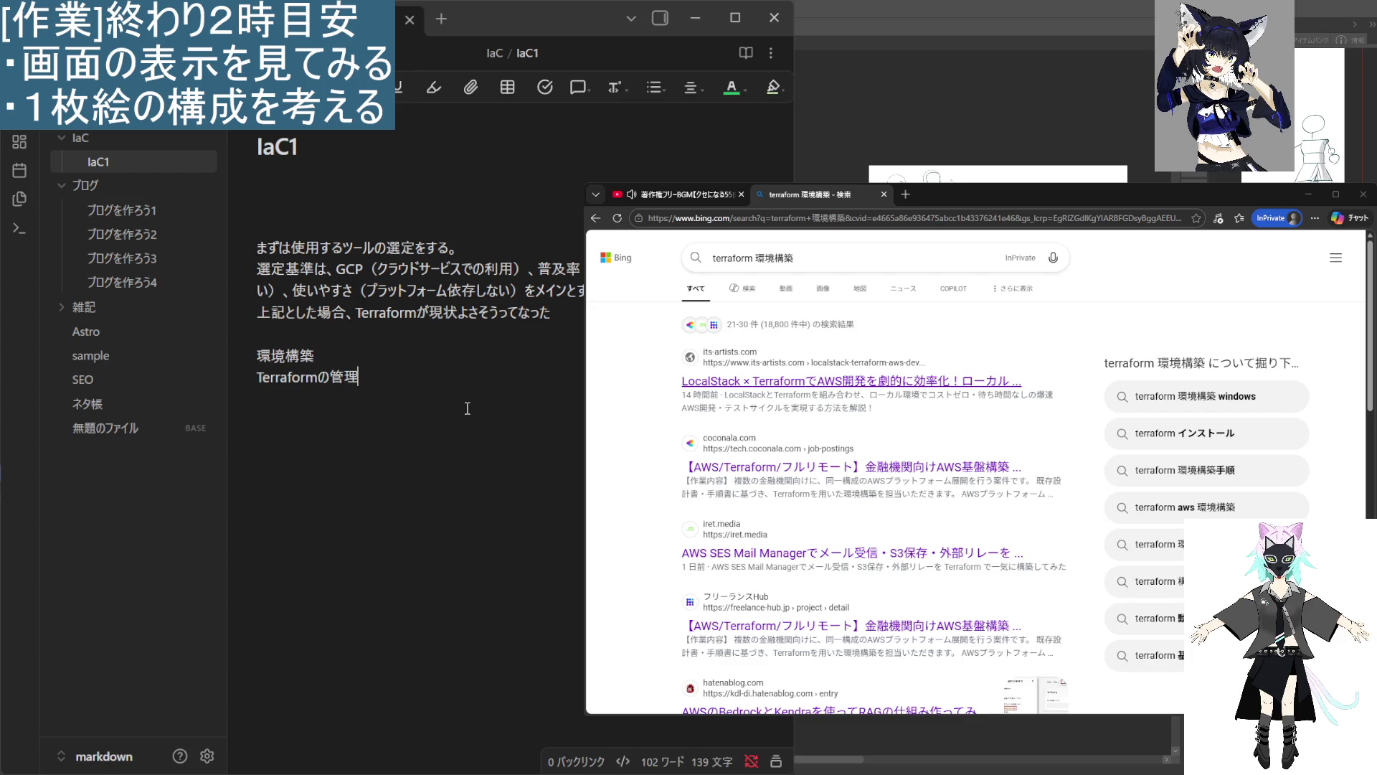
{"action": "key", "text": "Return"}
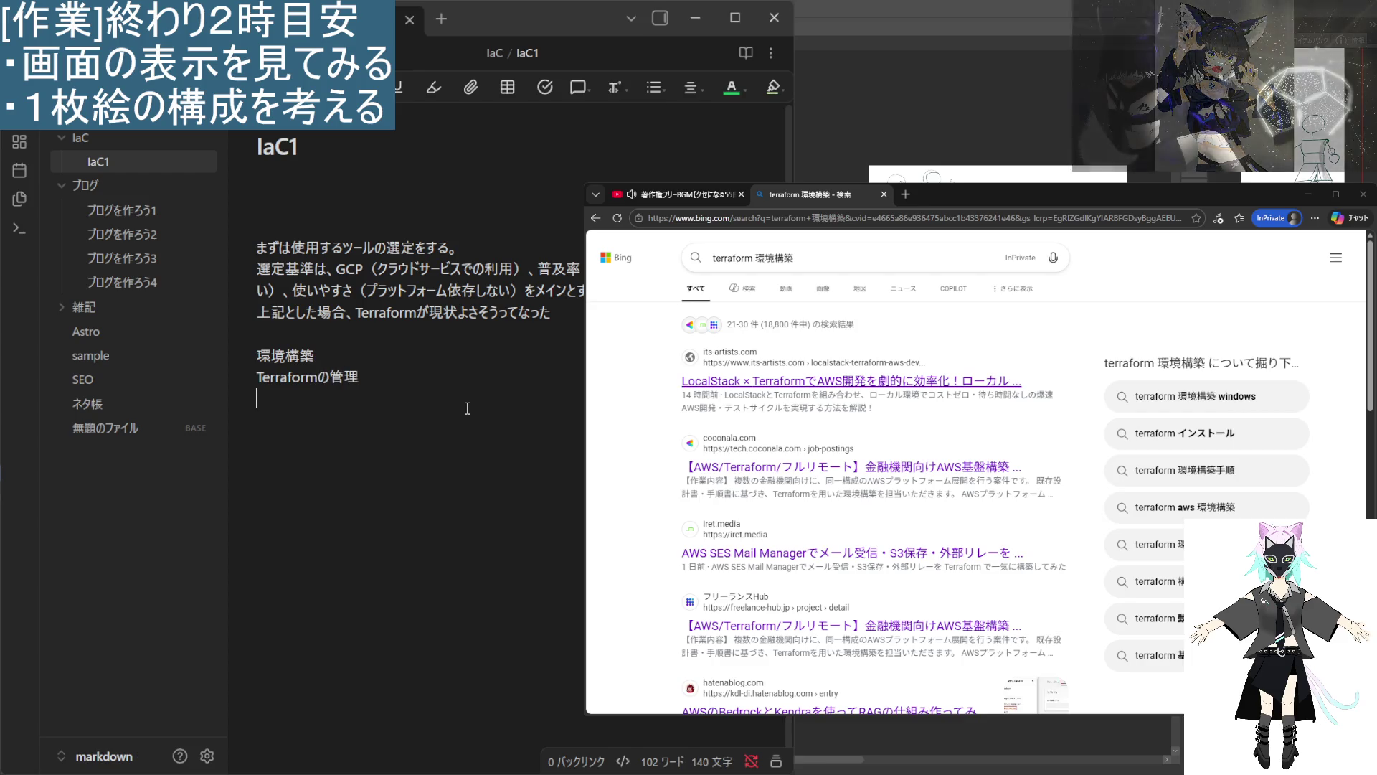
Add the next line, GCP保存での実装方法, converting each word with the IME.
{"action": "type", "text": "GCP"}
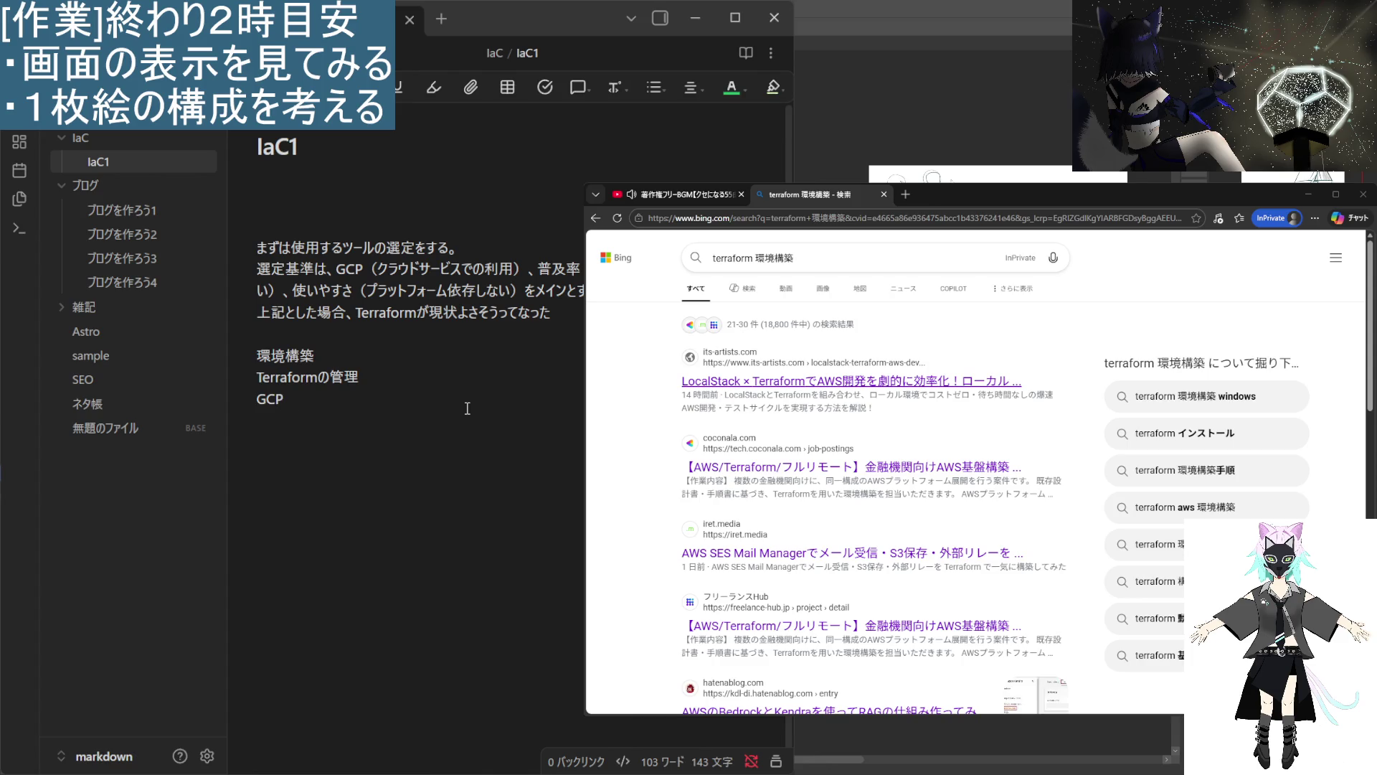
{"action": "type", "text": "ほぞん"}
{"action": "key", "text": "space"}
{"action": "type", "text": "は"}
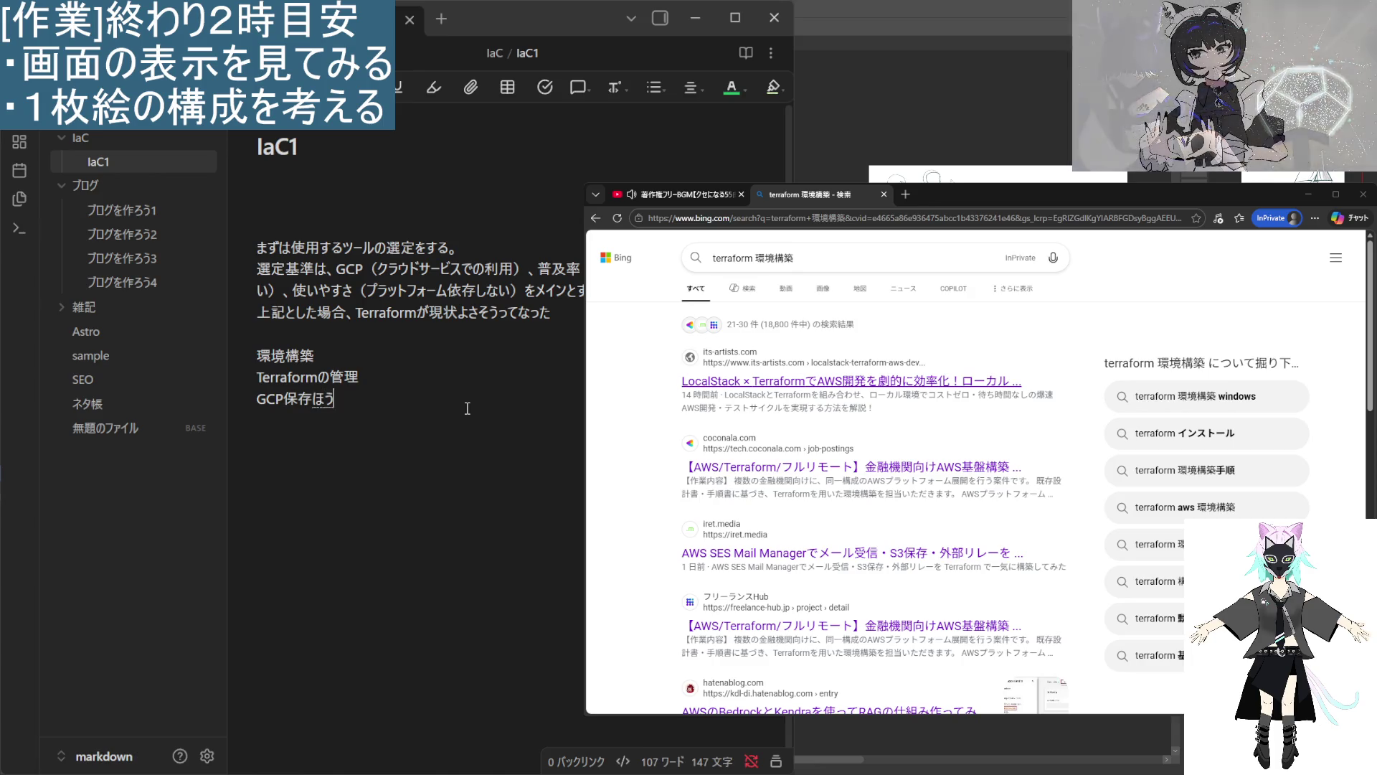
{"action": "key", "text": "BackSpace"}
{"action": "type", "text": "でのｊき"}
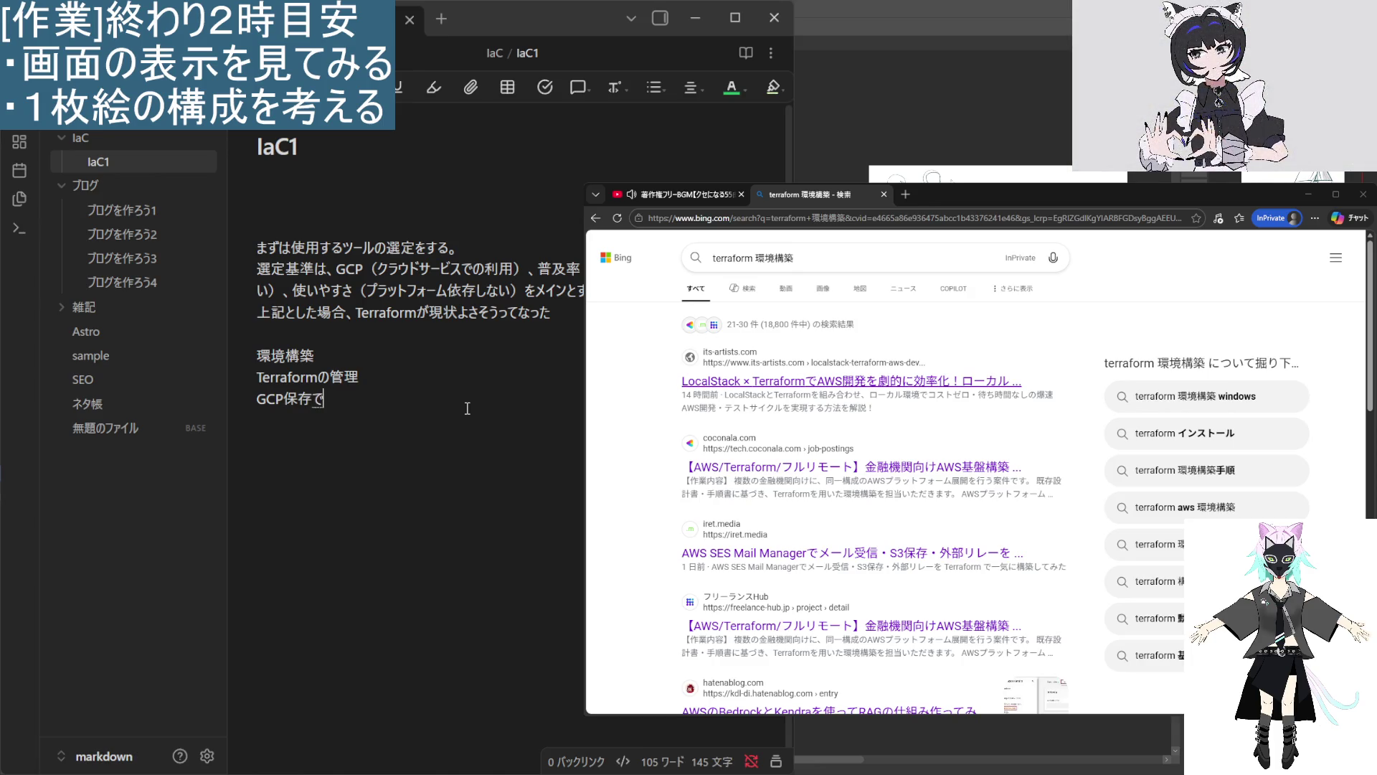
{"action": "key", "text": "BackSpace"}
{"action": "type", "text": "じっそう"}
{"action": "key", "text": "space"}
{"action": "type", "text": "ほうほう"}
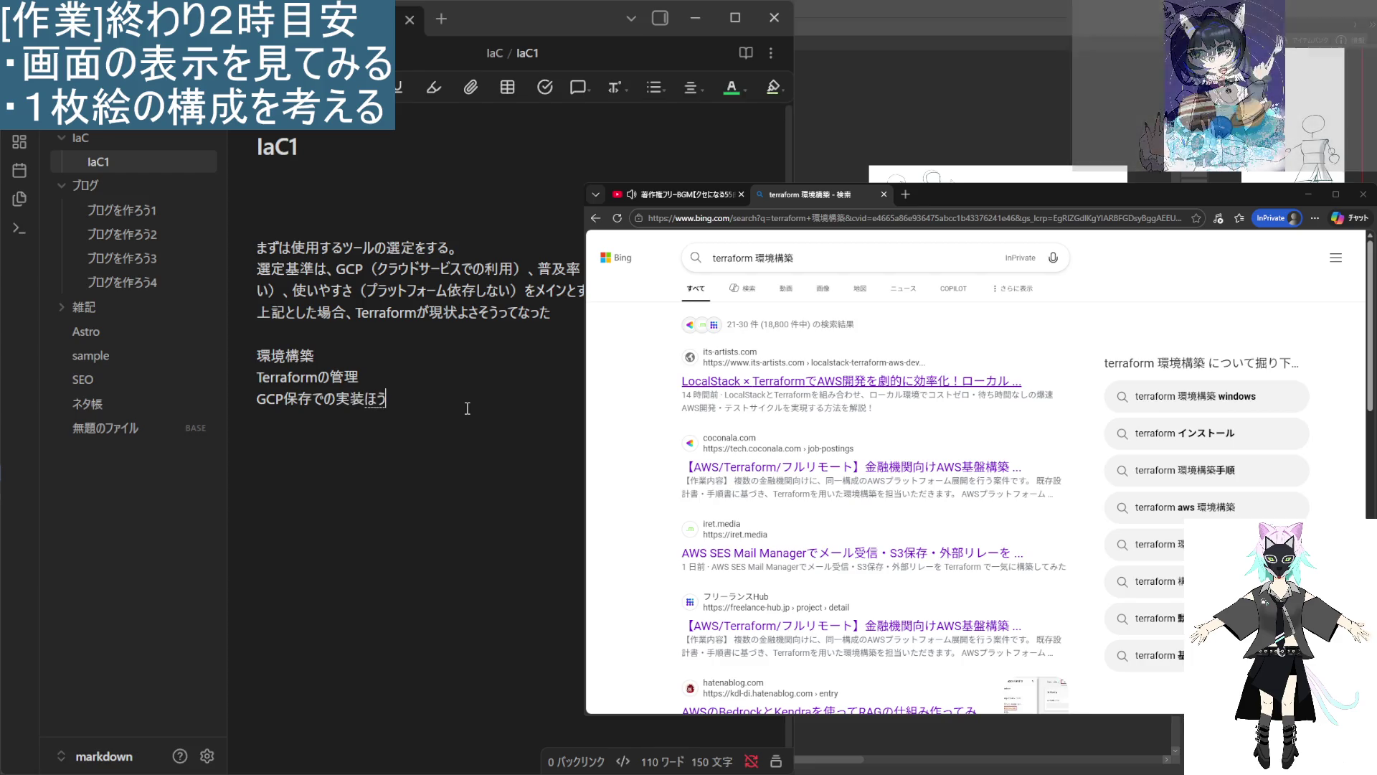
{"action": "key", "text": "space"}
{"action": "key", "text": "Return"}
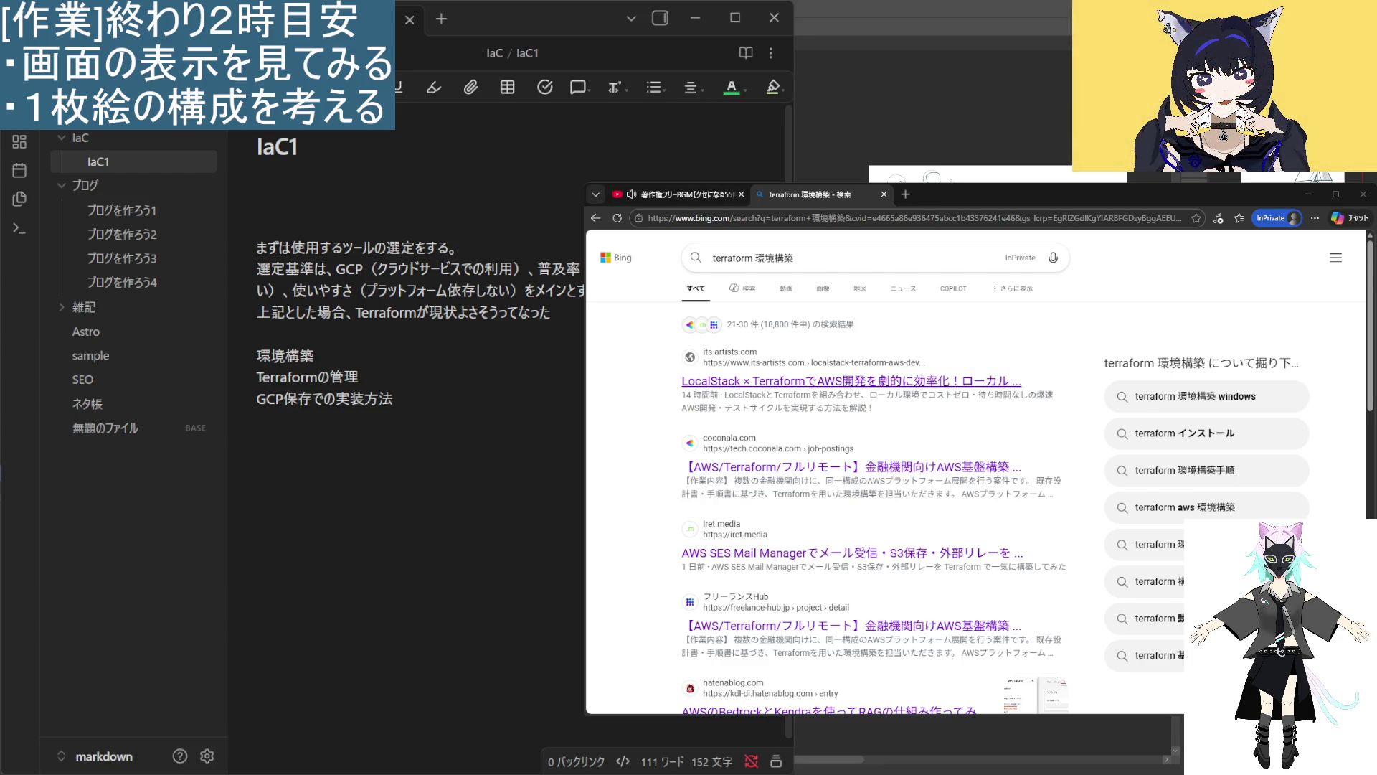
{"action": "key", "text": "alt+Tab"}
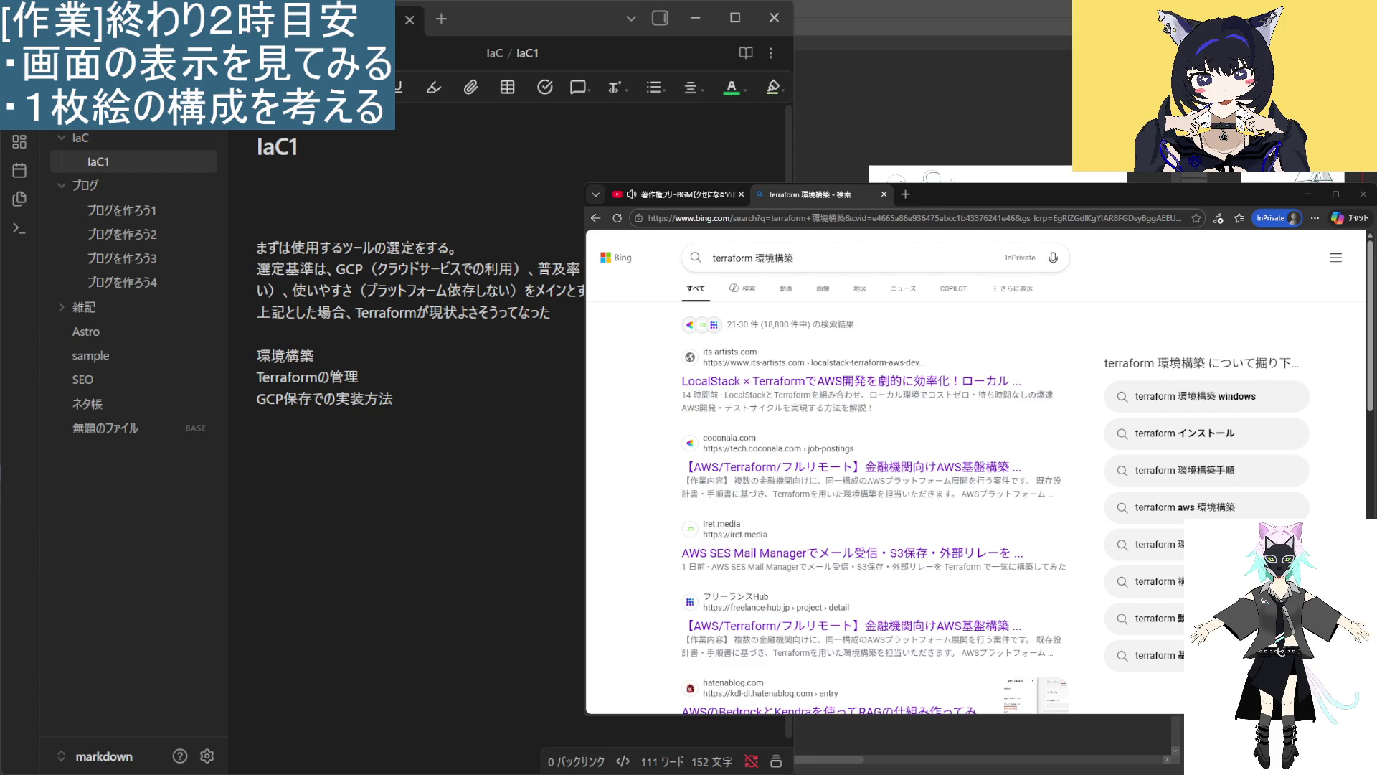
{"action": "key", "text": "alt+Tab"}
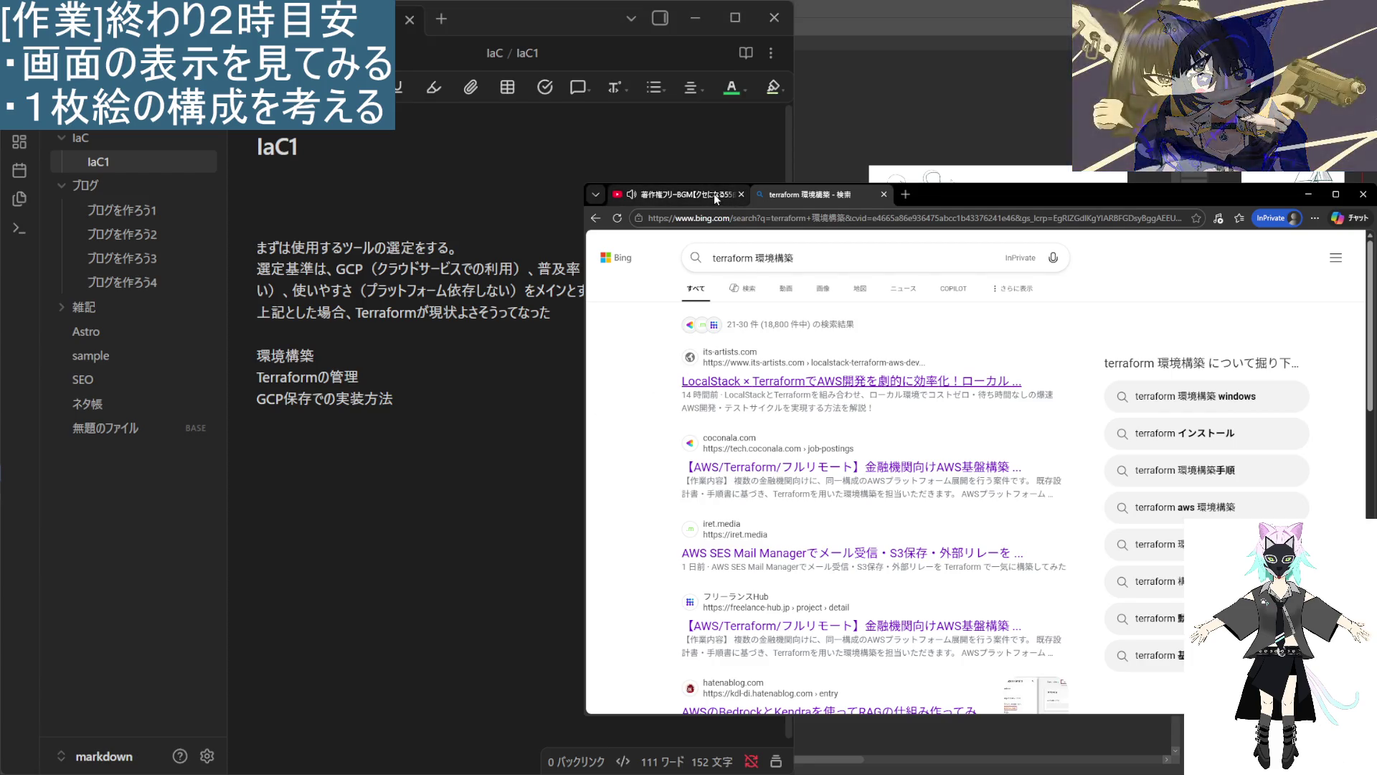
Place the cursor at the end of GCP保存での実装方法 and add an empty line below it.
{"action": "left_click", "coordinate": [305, 494]}
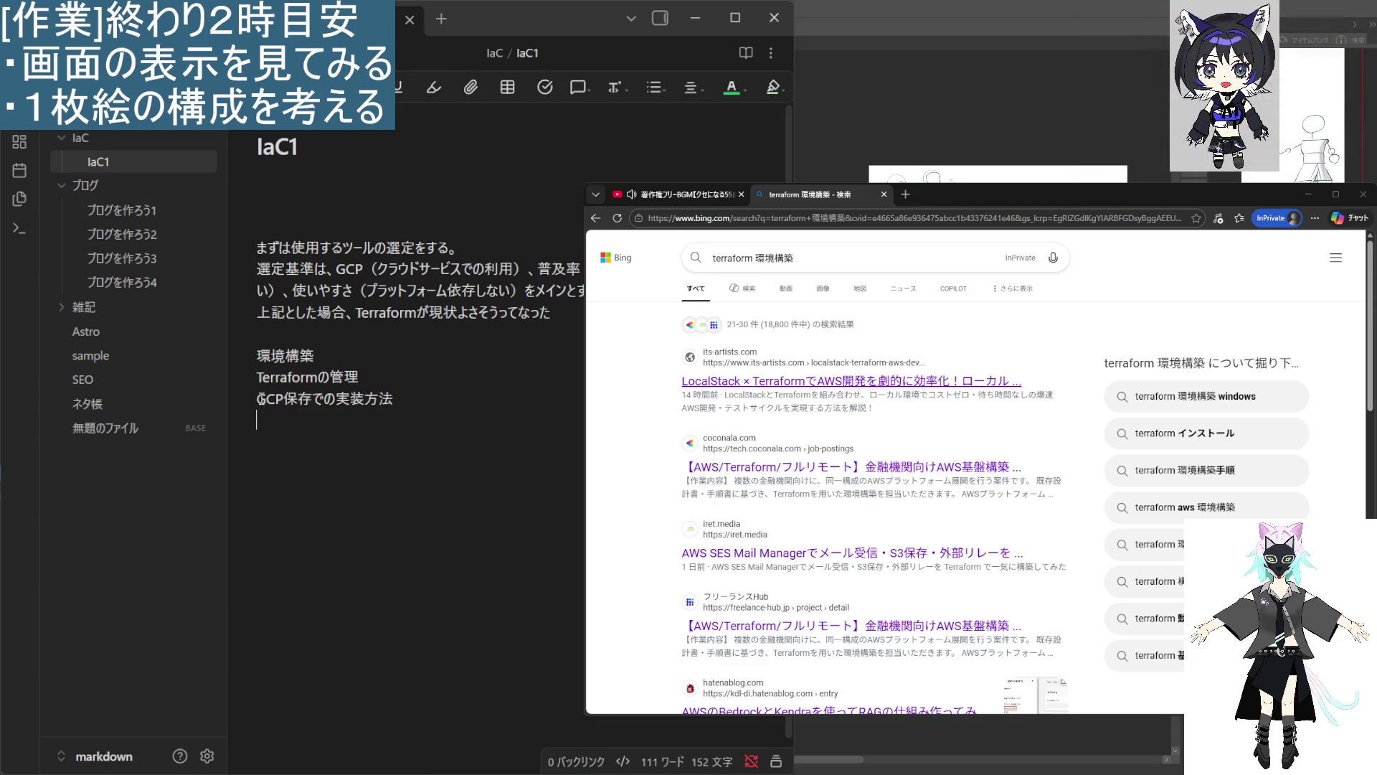
{"action": "mouse_move", "coordinate": [260, 398]}
{"action": "left_mouse_down"}
{"action": "mouse_move", "coordinate": [394, 400]}
{"action": "mouse_move", "coordinate": [266, 399]}
{"action": "left_mouse_up"}
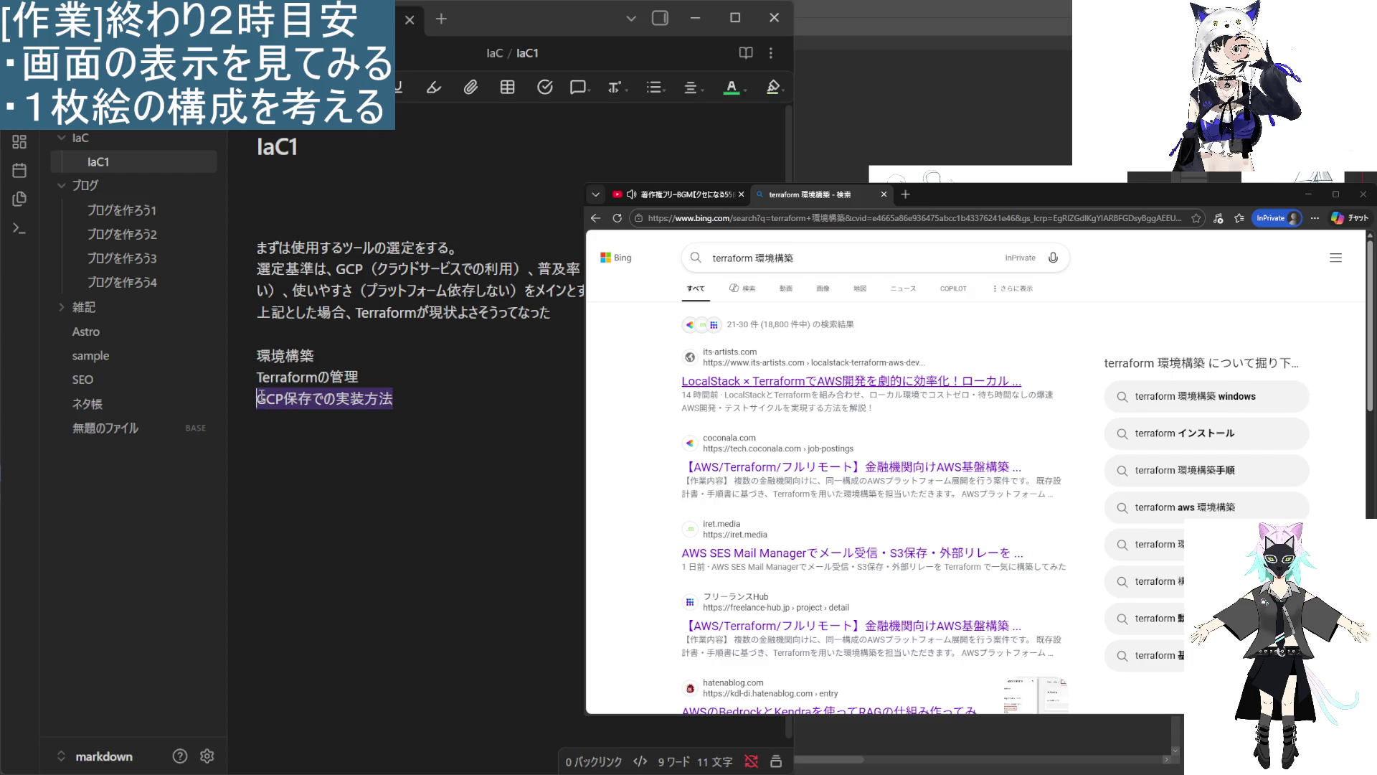
{"action": "left_click", "coordinate": [257, 398]}
{"action": "left_click_drag", "start_coordinate": [394, 398], "coordinate": [257, 398]}
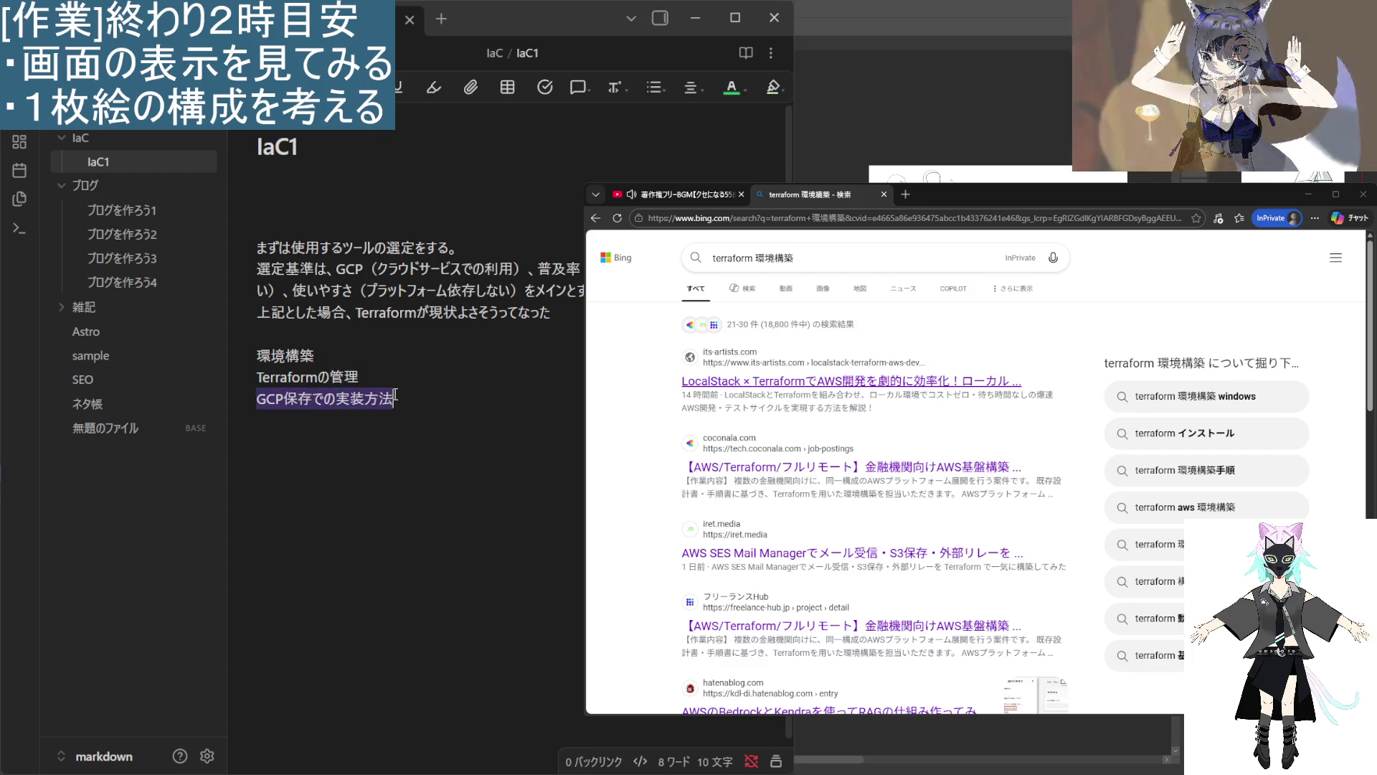
{"action": "left_click", "coordinate": [394, 398]}
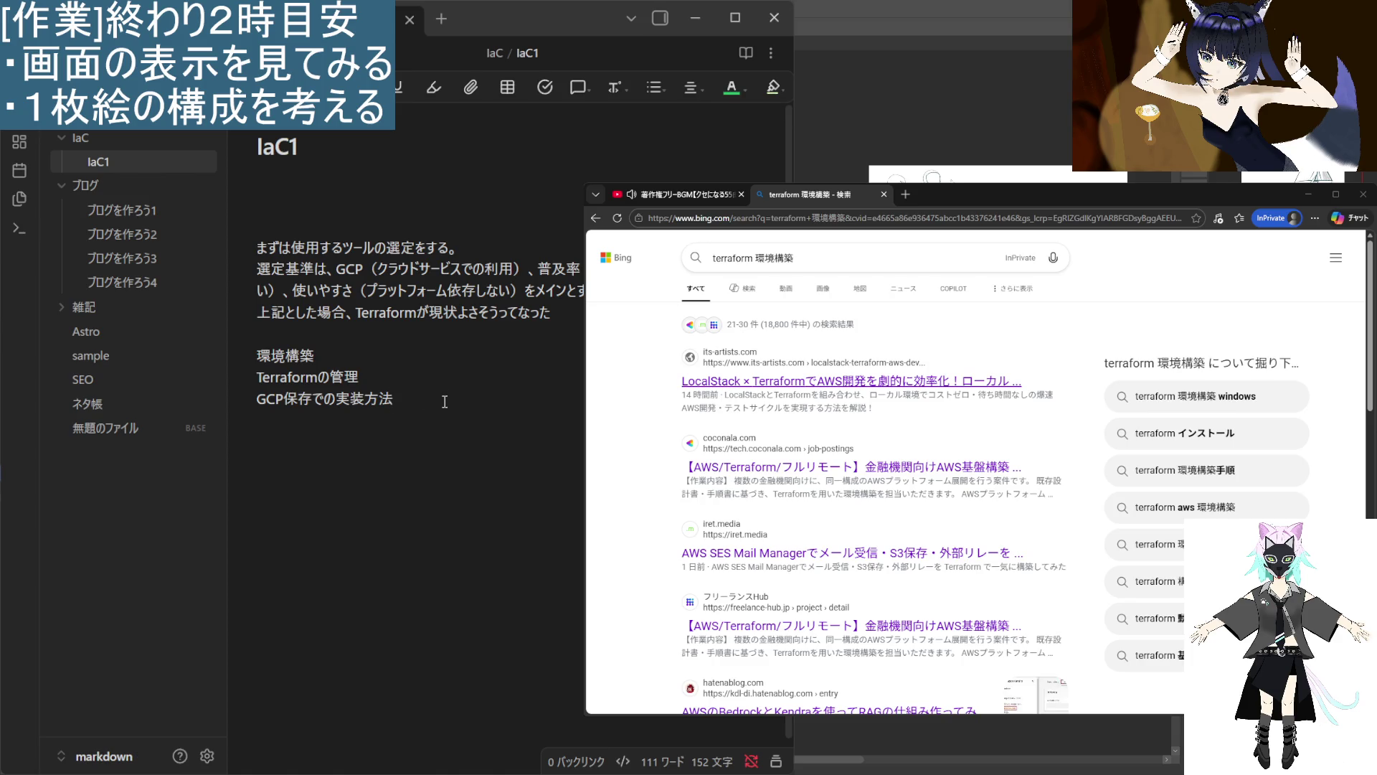
{"action": "key", "text": "Return"}
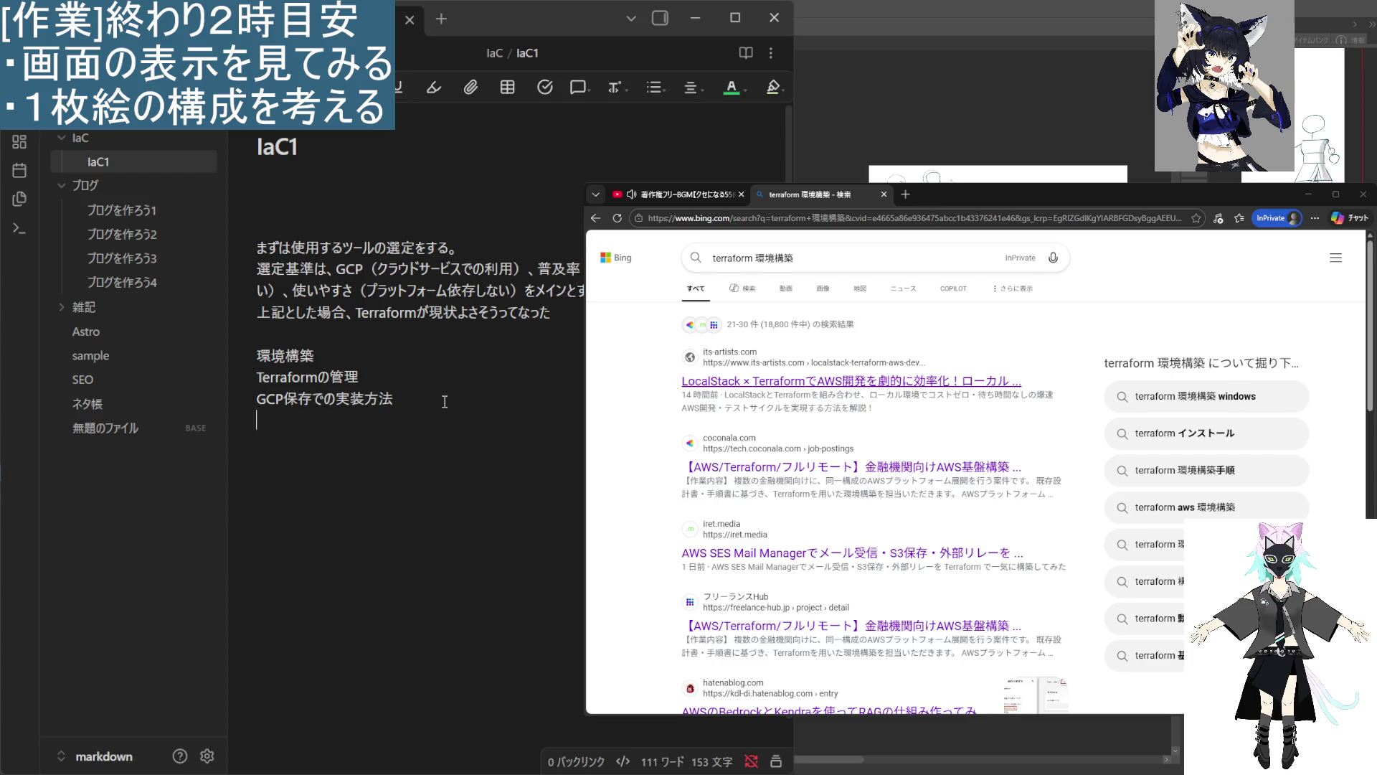
Start the last line of IaC1 with 'TerraformでCloud', fixing typos along the way.
{"action": "type", "text": "Terraform"}
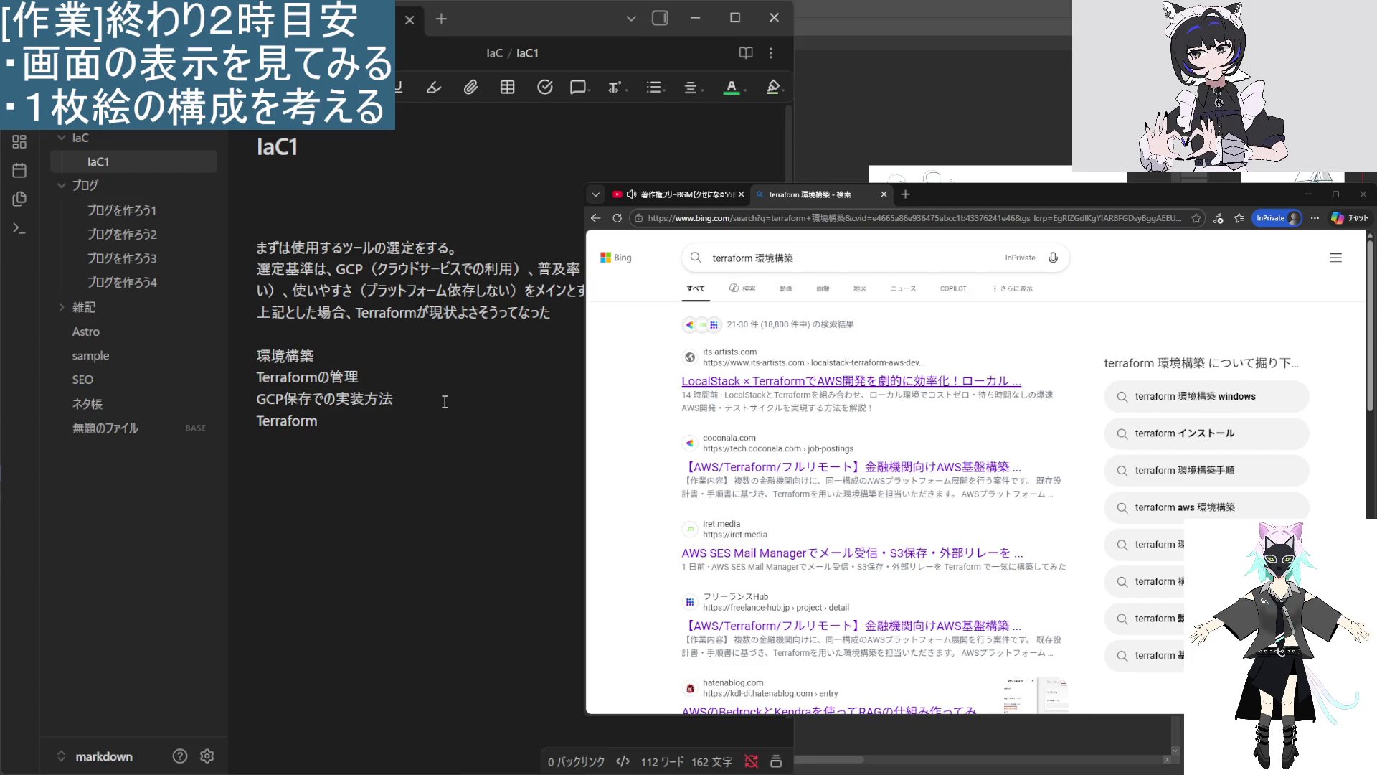
{"action": "type", "text": "で"}
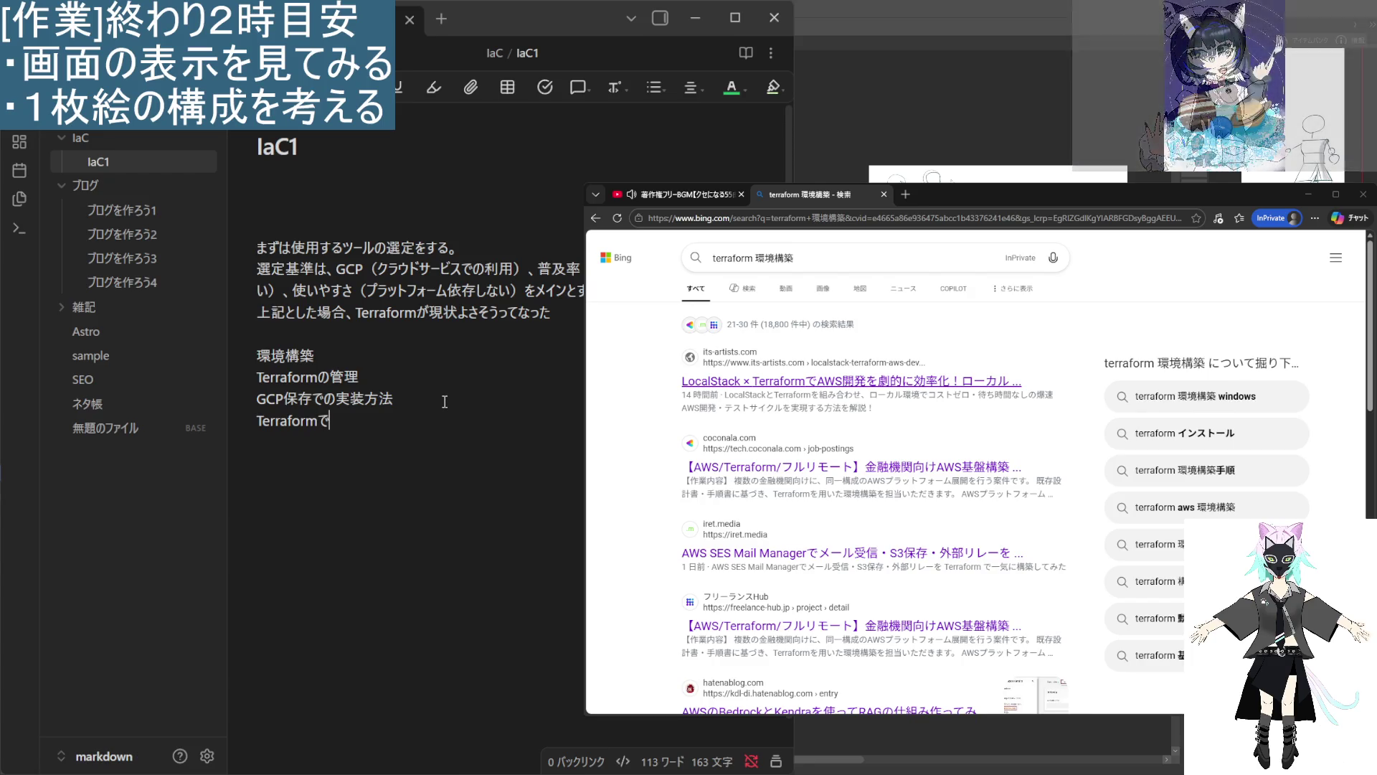
{"action": "type", "text": "Ck"}
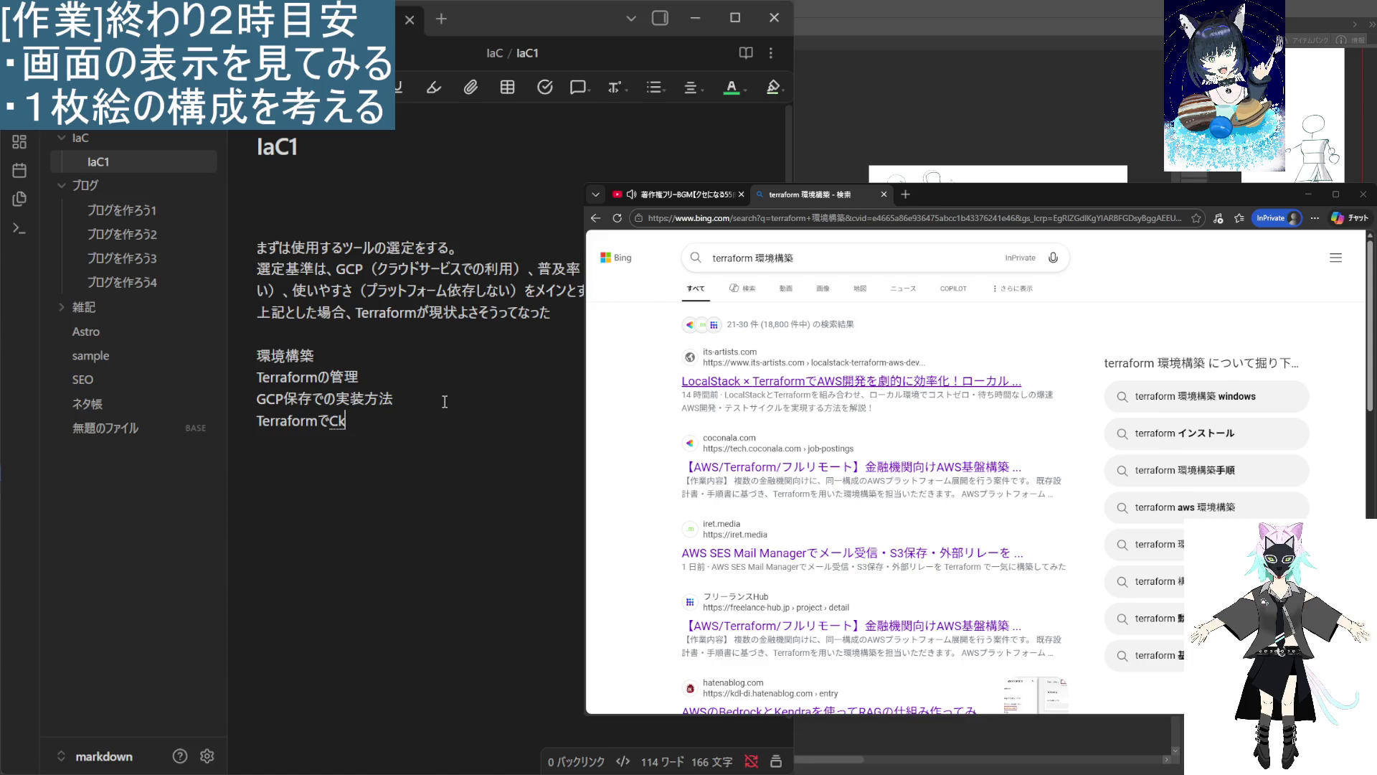
{"action": "key", "text": "BackSpace"}
{"action": "type", "text": "lko"}
{"action": "key", "text": "BackSpace"}
{"action": "key", "text": "BackSpace"}
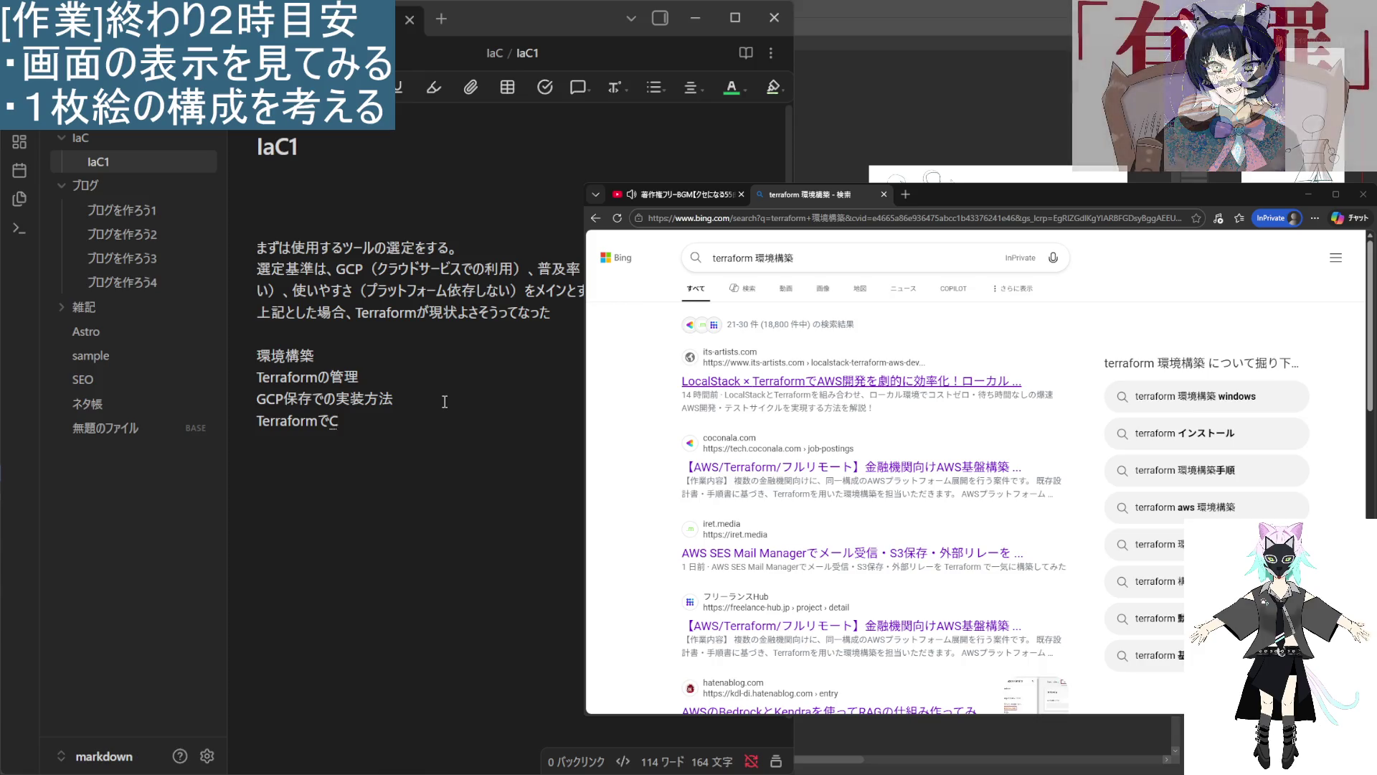
{"action": "type", "text": "oud"}
{"action": "key", "text": "Return"}
Finish the line as 'TerraformでCloud runの構築', converting 構築 with the IME.
{"action": "type", "text": "run"}
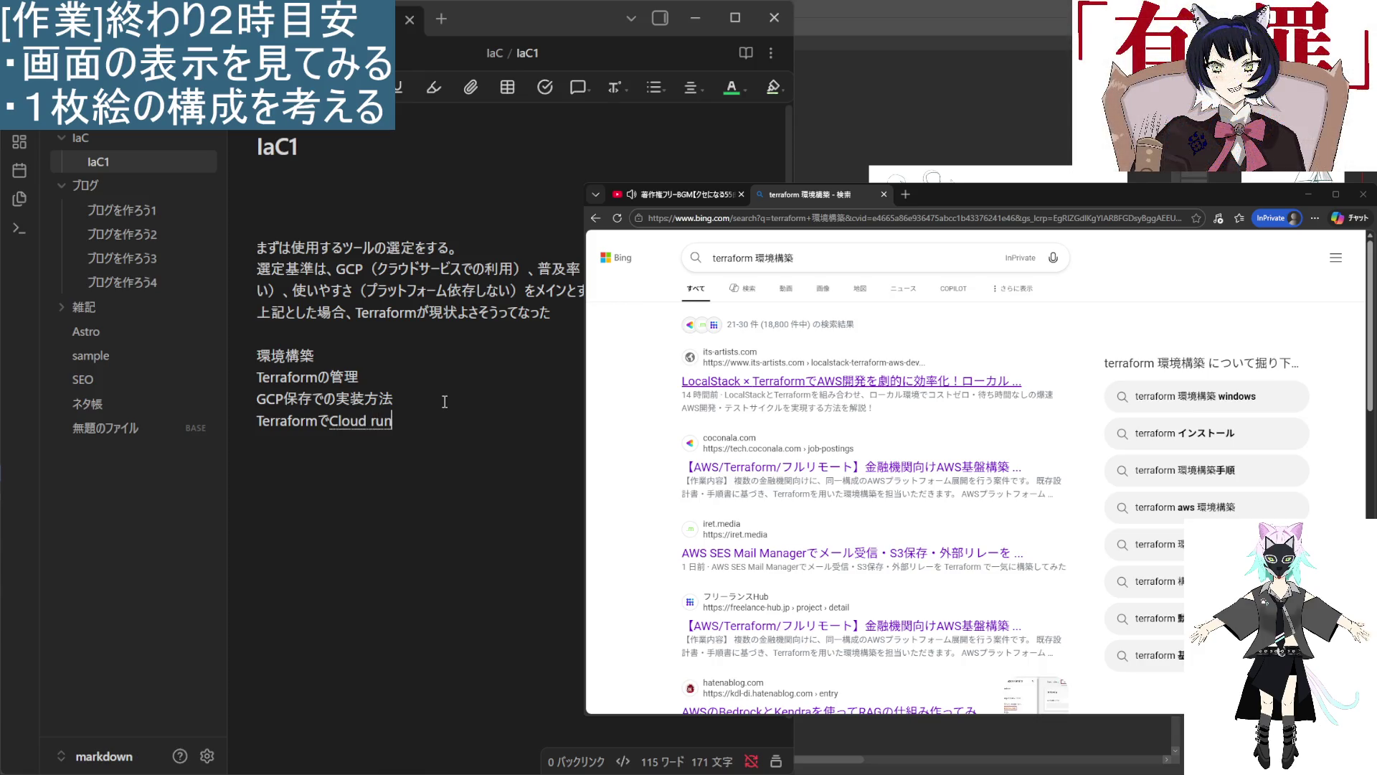
{"action": "left_click", "coordinate": [445, 401]}
{"action": "type", "text": "のこp"}
{"action": "key", "text": "BackSpace"}
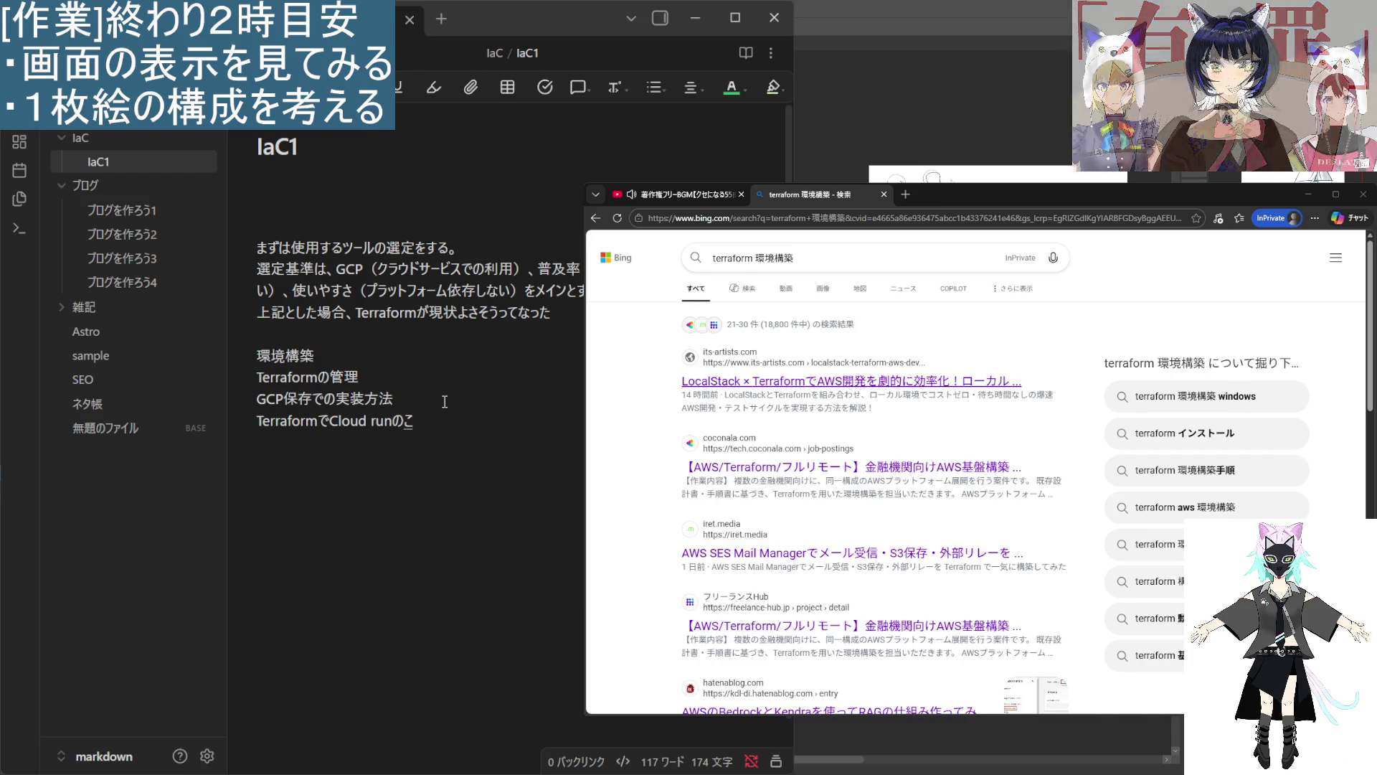
{"action": "type", "text": "うちく"}
{"action": "key", "text": "space"}
{"action": "key", "text": "Return"}
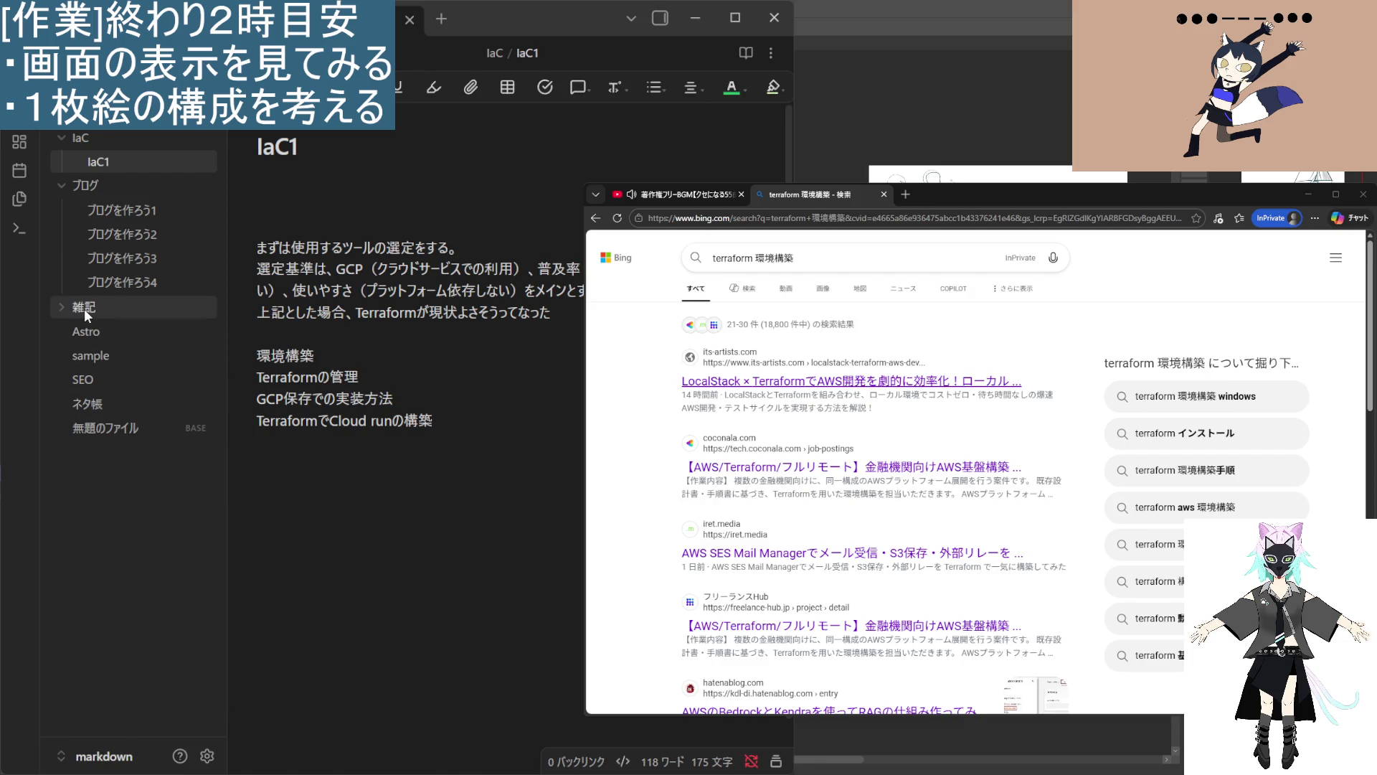
Browse the sample, Astro and SEO notes, ending on the ネタ帳 note.
{"action": "left_click", "coordinate": [122, 353]}
{"action": "left_click", "coordinate": [119, 332]}
{"action": "left_click", "coordinate": [113, 381]}
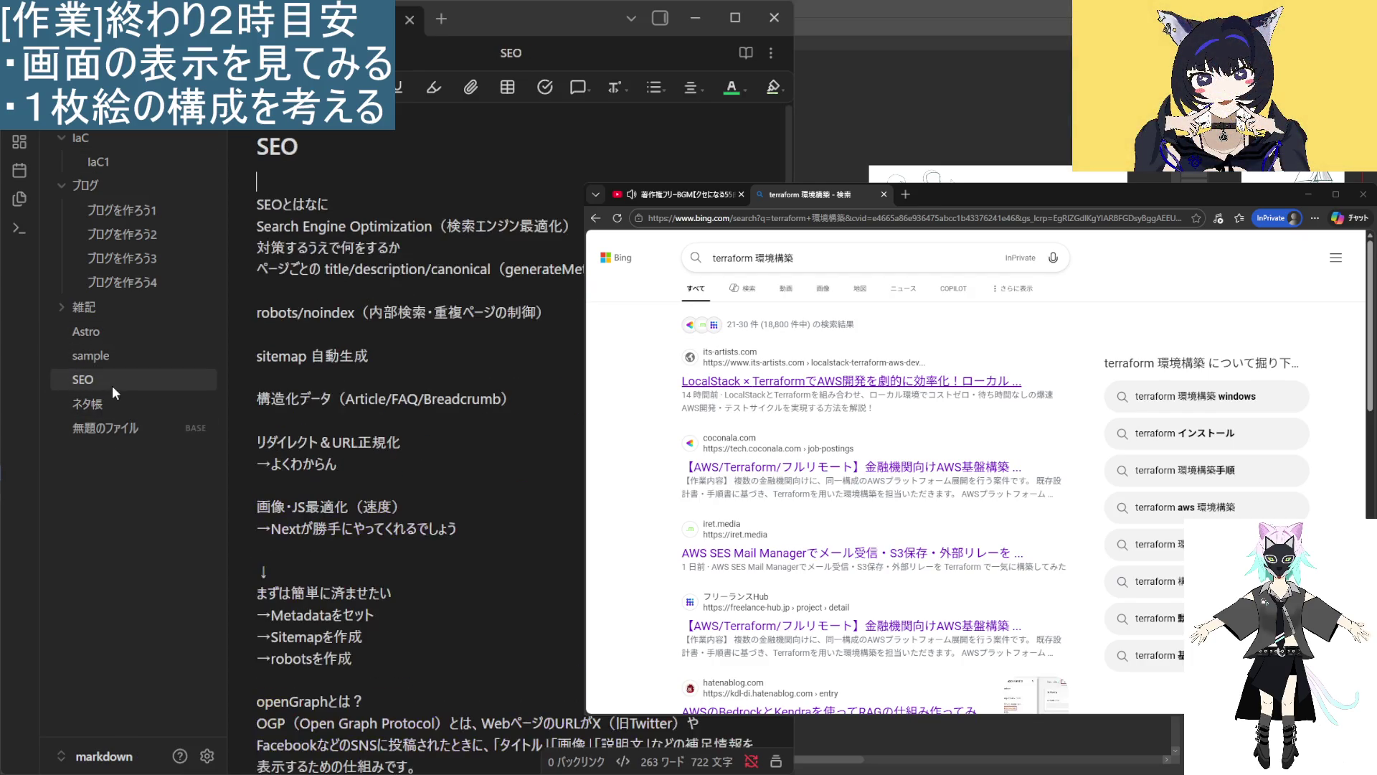
{"action": "left_click", "coordinate": [118, 403]}
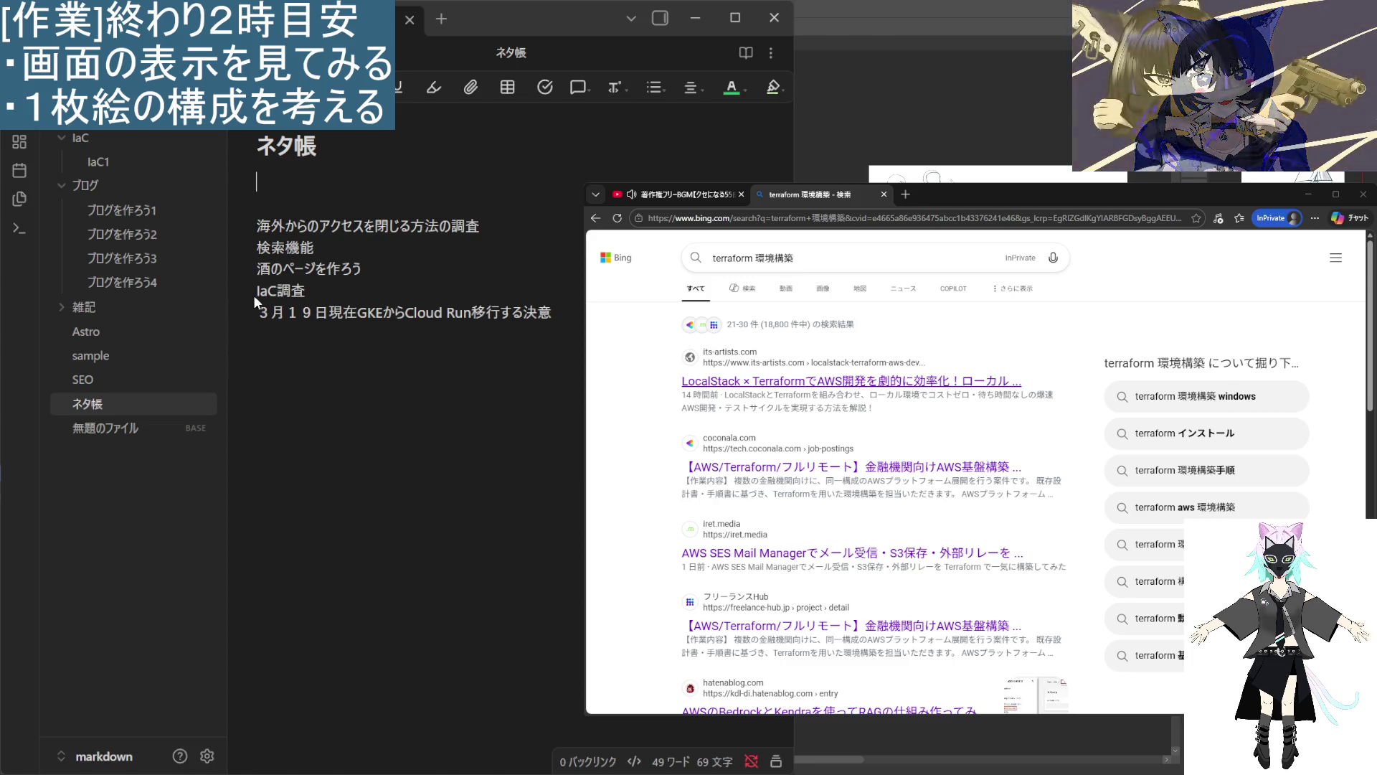
Select and deselect the IaC調査 line and Cloud Run text in ネタ帳.
{"action": "left_click_drag", "start_coordinate": [256, 290], "coordinate": [307, 282]}
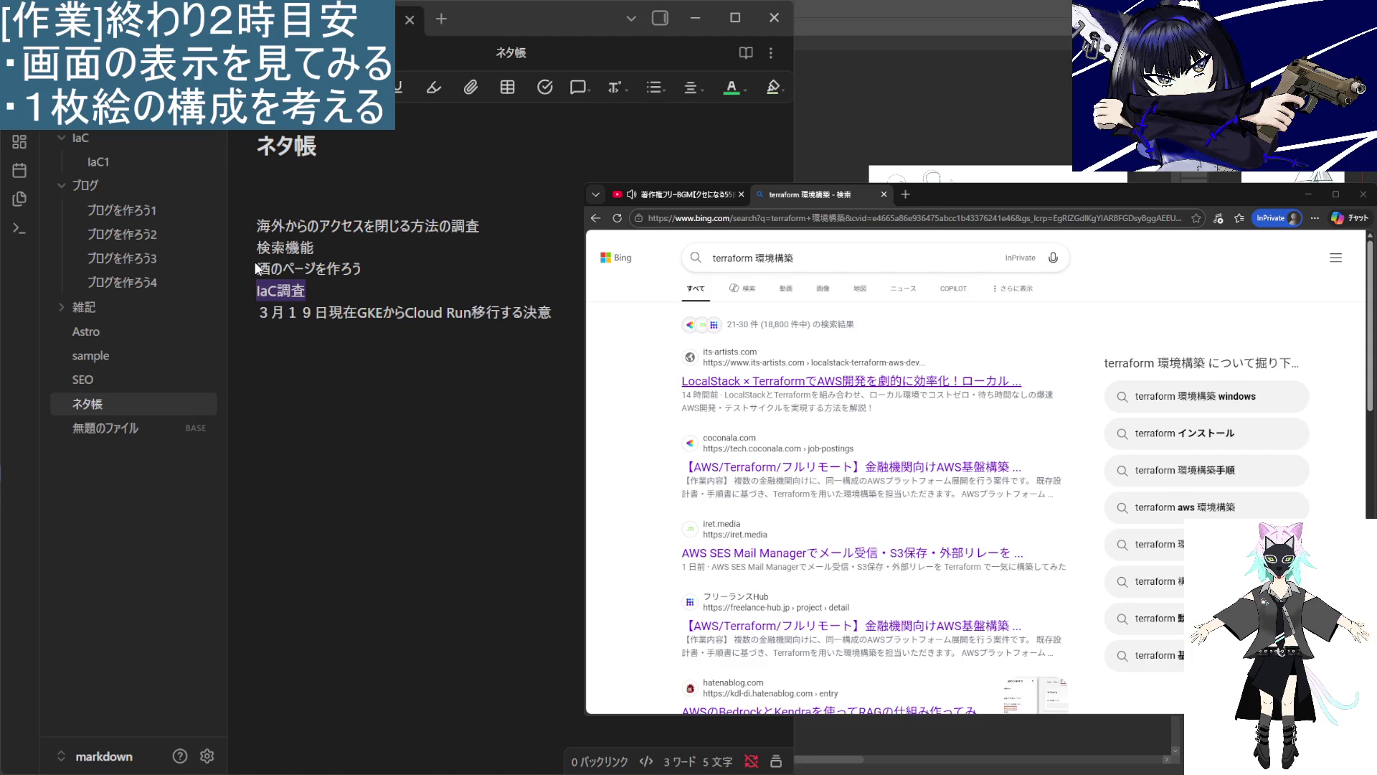
{"action": "left_click", "coordinate": [369, 270]}
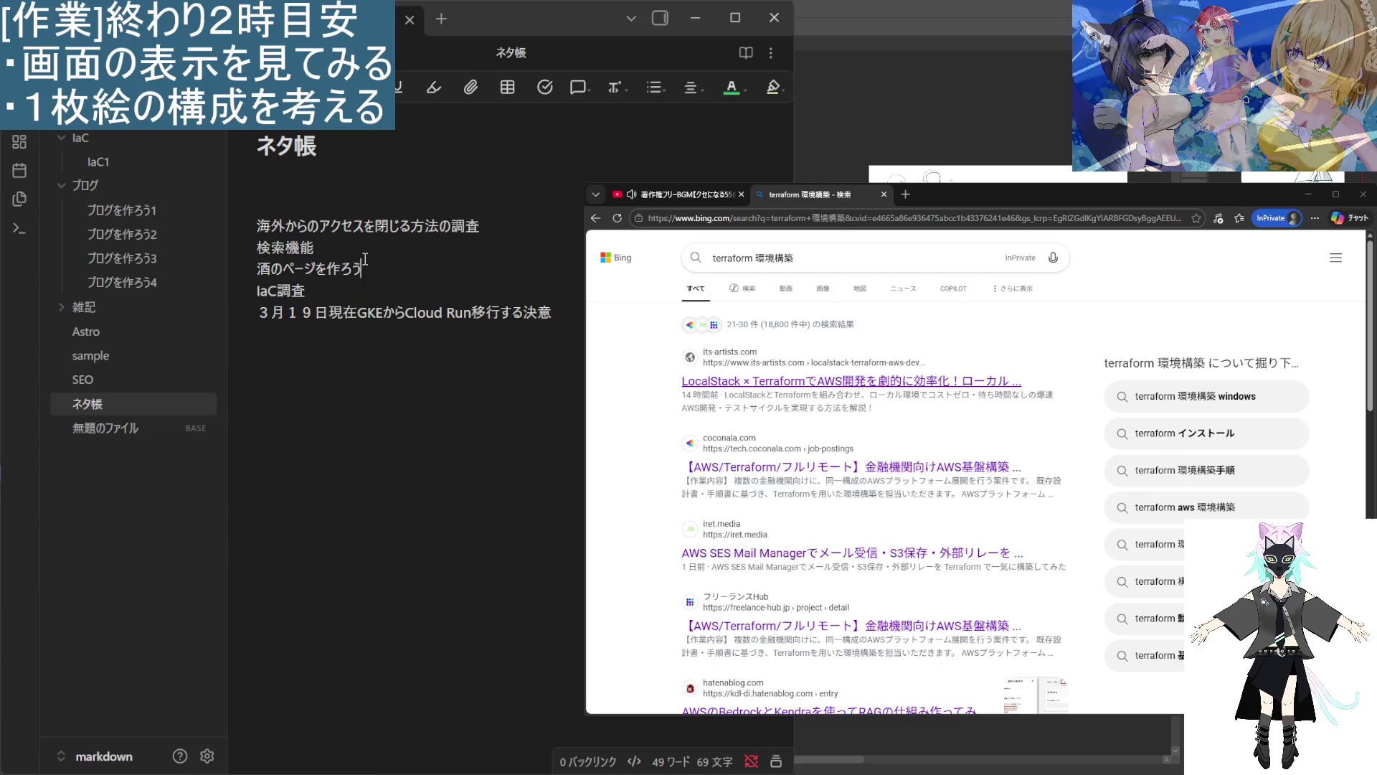
{"action": "mouse_move", "coordinate": [406, 319]}
{"action": "left_mouse_down"}
{"action": "mouse_move", "coordinate": [501, 320]}
{"action": "mouse_move", "coordinate": [454, 320]}
{"action": "mouse_move", "coordinate": [473, 321]}
{"action": "left_mouse_up"}
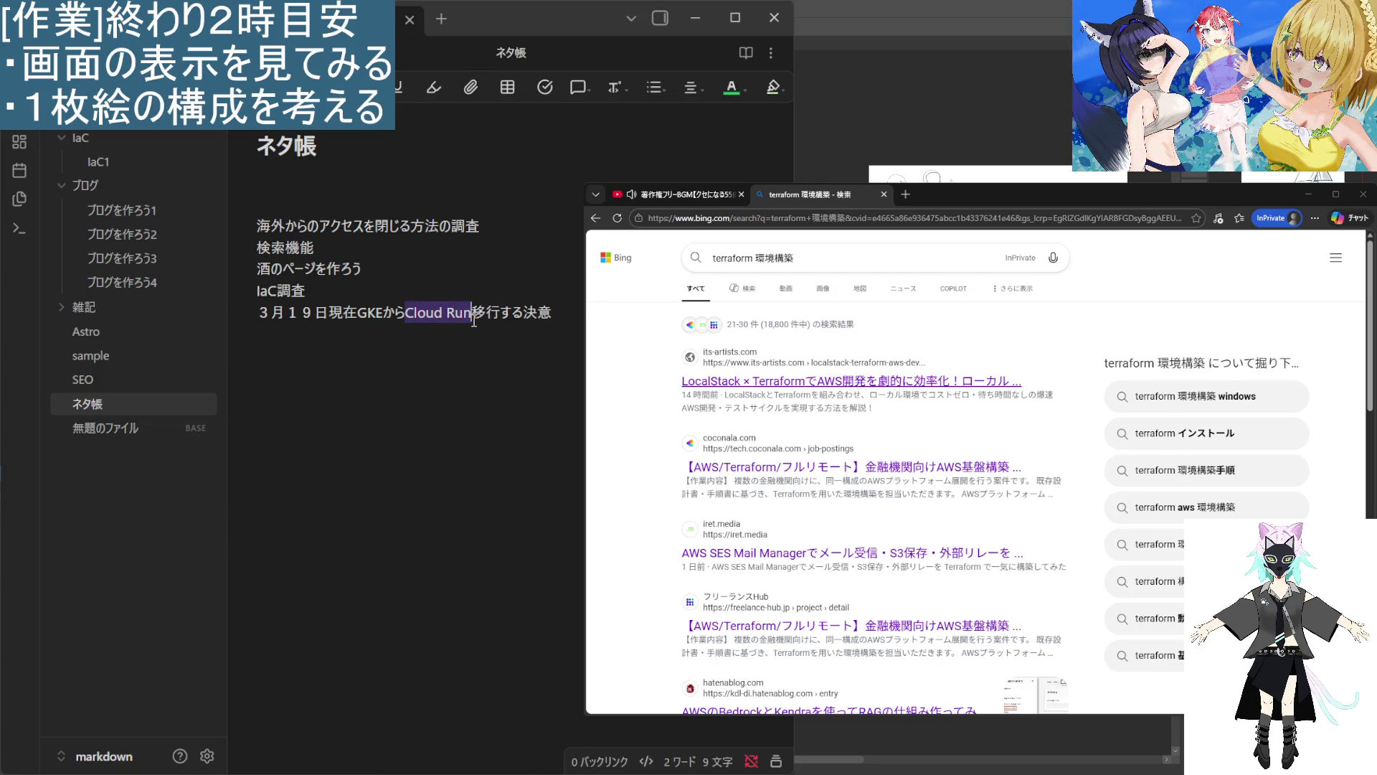
{"action": "left_click", "coordinate": [325, 321]}
{"action": "key", "text": "shift+Left"}
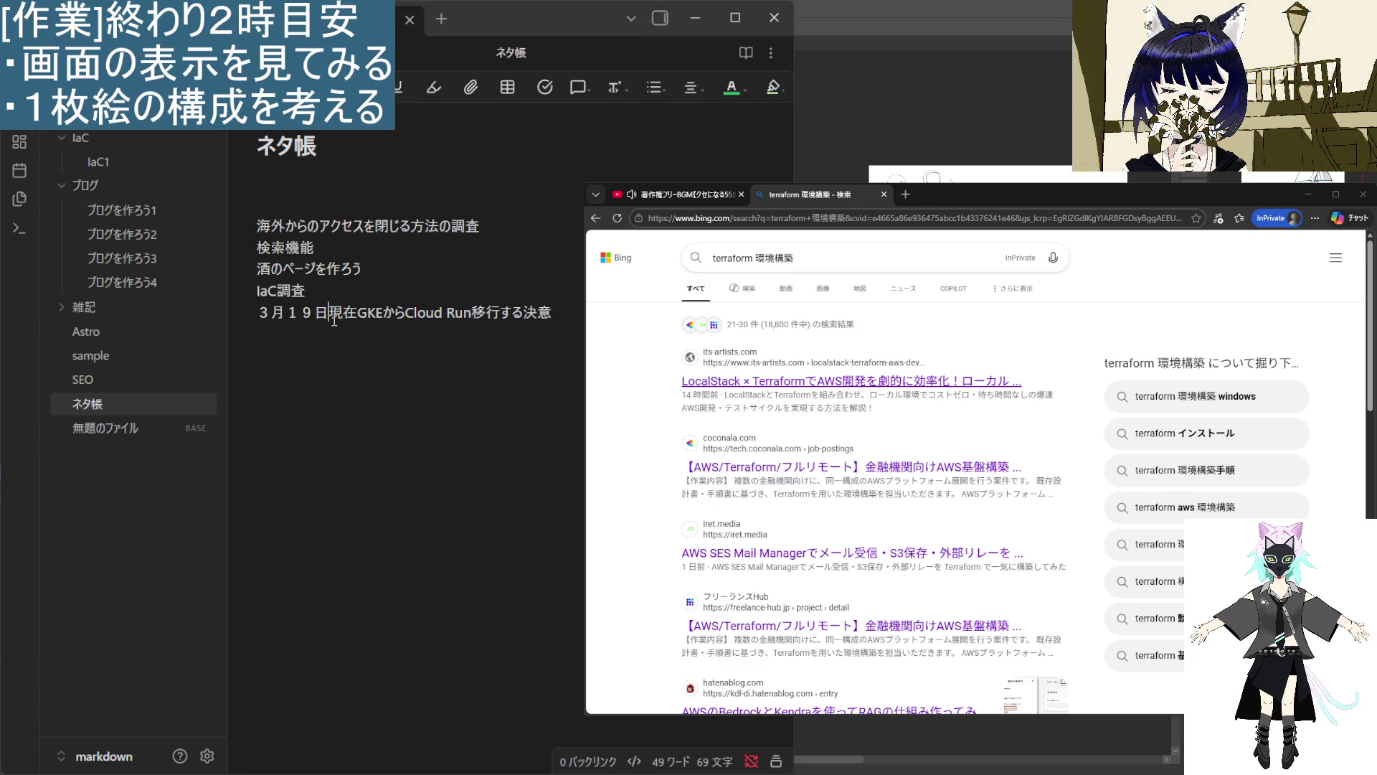
{"action": "left_click_drag", "start_coordinate": [258, 316], "coordinate": [552, 316]}
{"action": "left_click", "coordinate": [452, 312]}
{"action": "left_click", "coordinate": [310, 281]}
{"action": "left_click_drag", "start_coordinate": [311, 281], "coordinate": [313, 270]}
{"action": "left_click", "coordinate": [330, 290]}
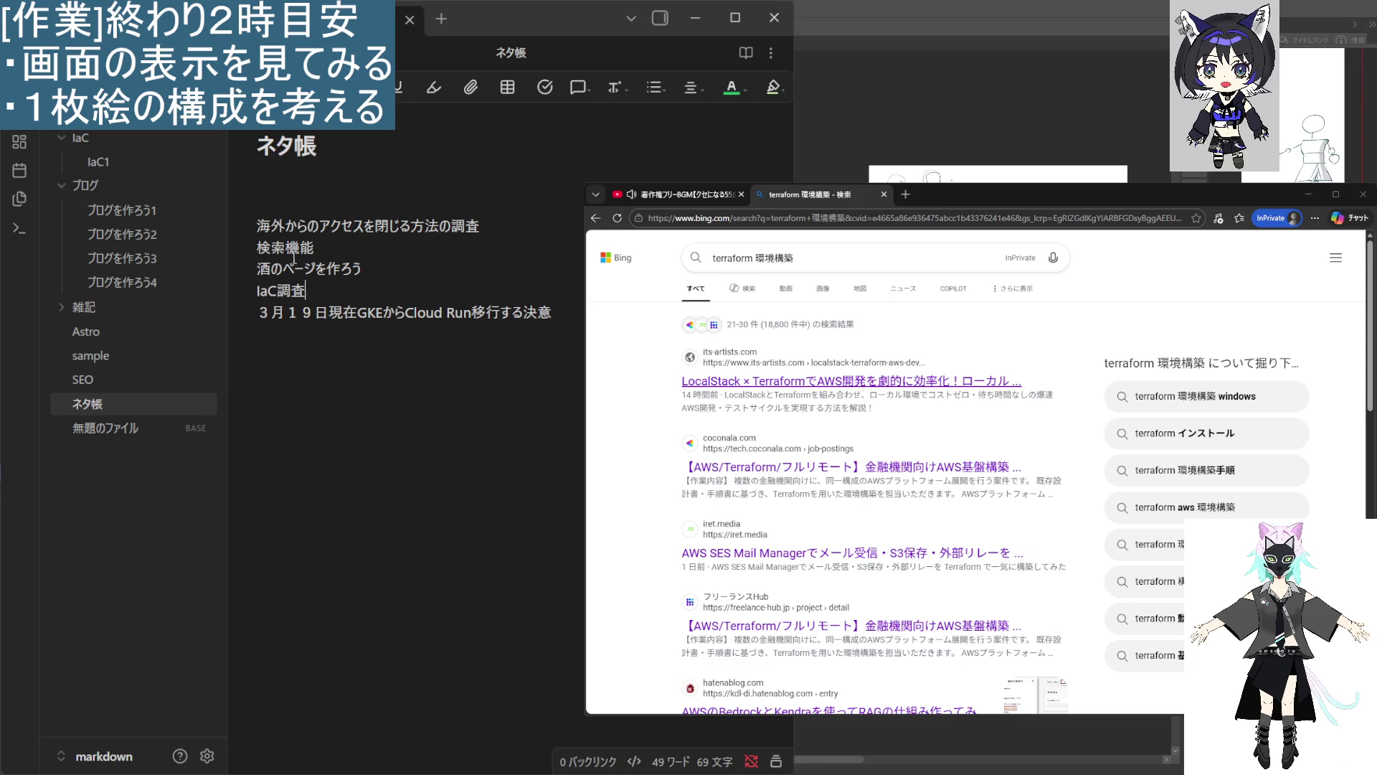
Select and clear the 酒のページを作ろう line, IaC調査 and the word 検索機能.
{"action": "left_click", "coordinate": [246, 272]}
{"action": "key", "text": "End"}
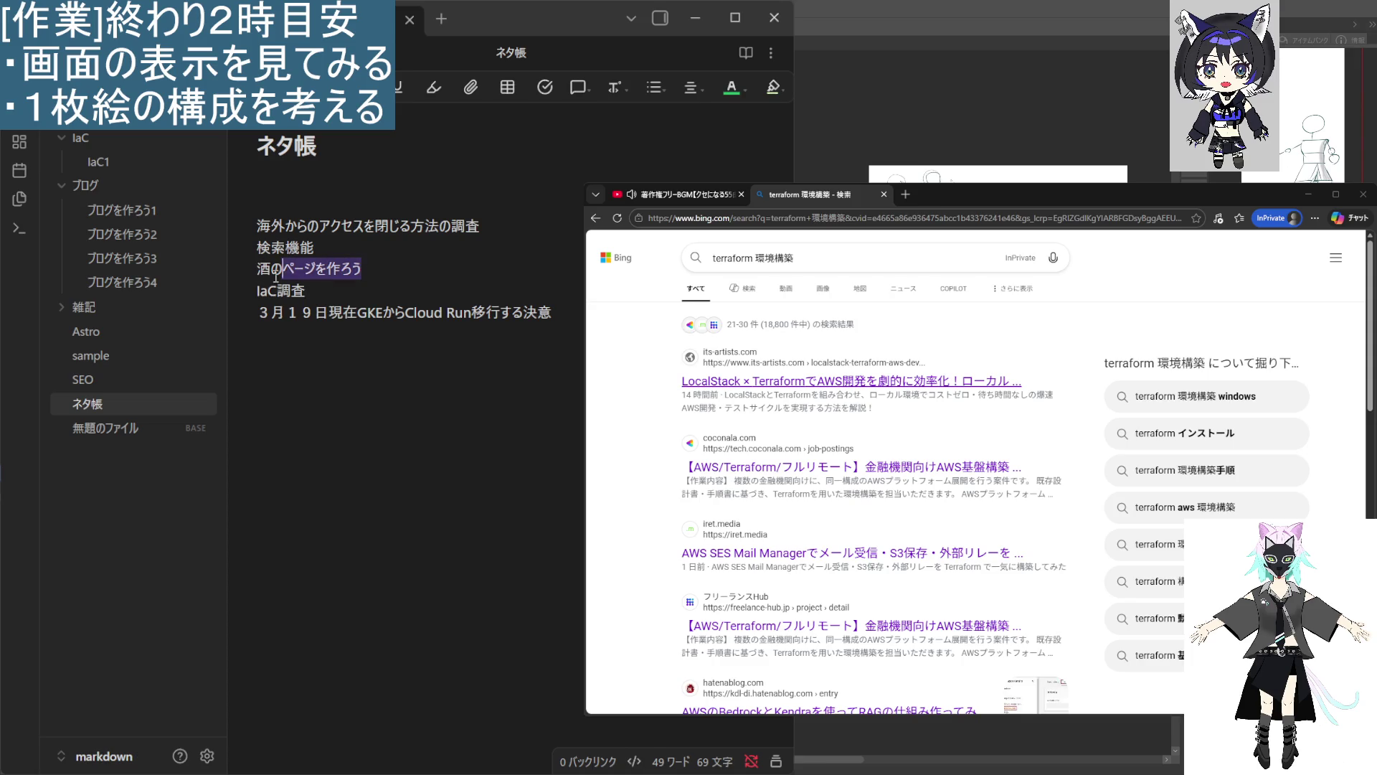
{"action": "key", "text": "shift+Home"}
{"action": "left_click", "coordinate": [316, 291]}
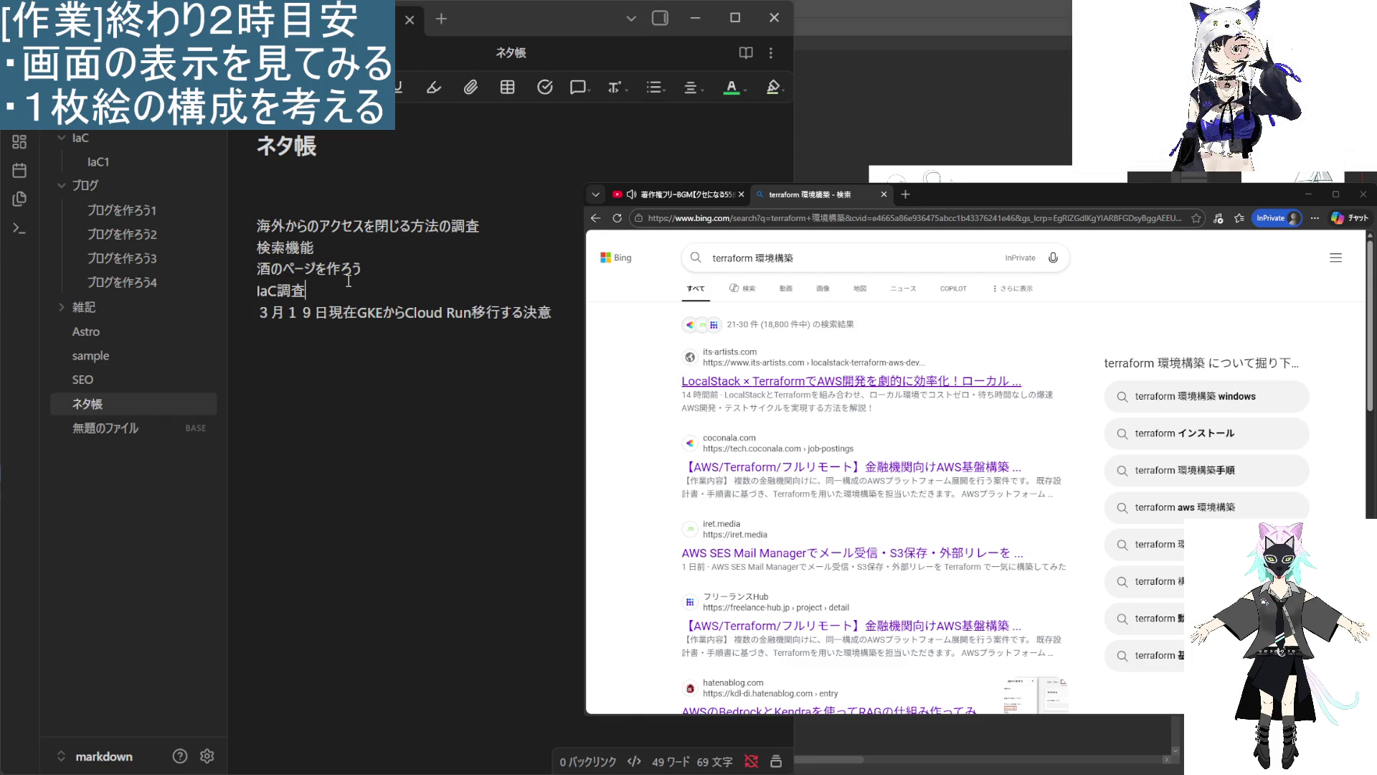
{"action": "mouse_move", "coordinate": [348, 283]}
{"action": "left_mouse_down"}
{"action": "mouse_move", "coordinate": [328, 244]}
{"action": "mouse_move", "coordinate": [291, 290]}
{"action": "mouse_move", "coordinate": [304, 289]}
{"action": "mouse_move", "coordinate": [252, 290]}
{"action": "left_mouse_up"}
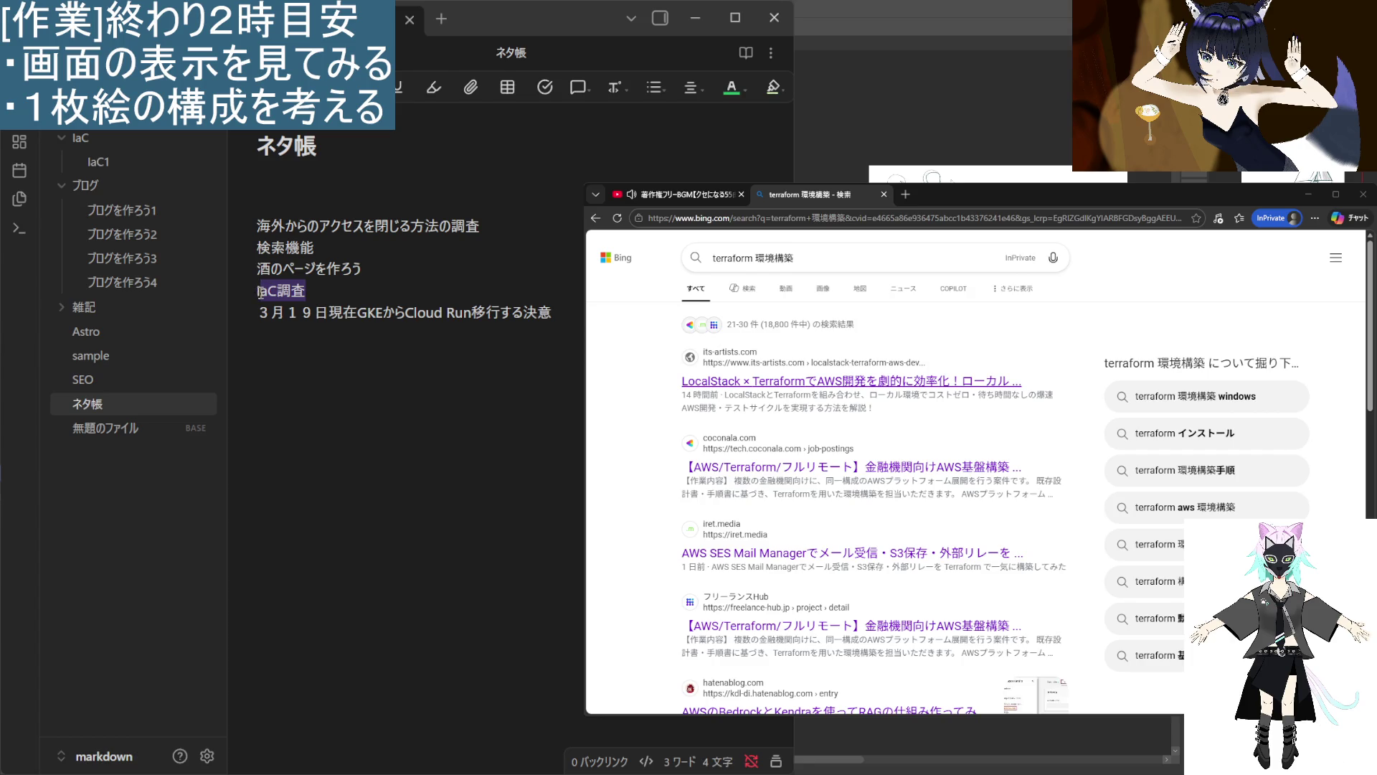
{"action": "left_click", "coordinate": [257, 291]}
{"action": "double_click", "coordinate": [291, 289]}
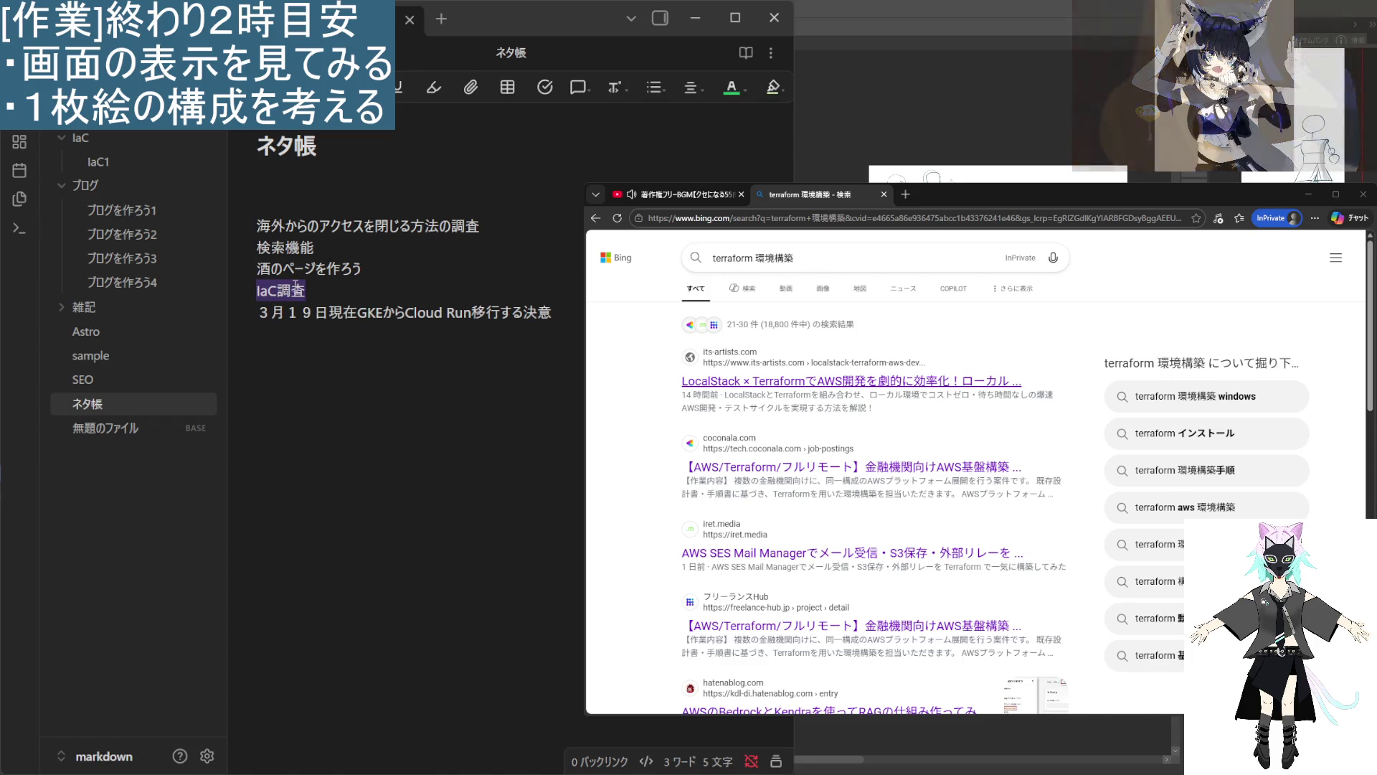
{"action": "left_click", "coordinate": [415, 264]}
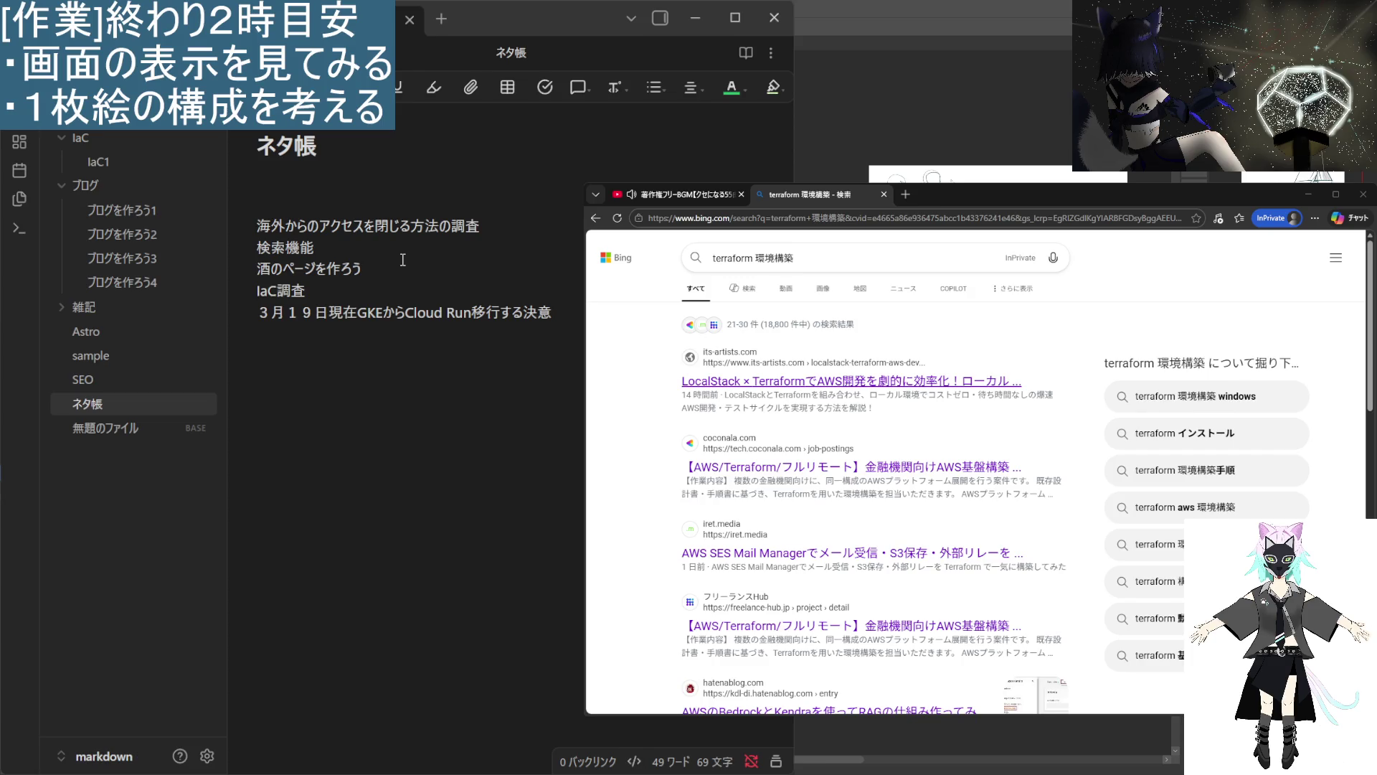
{"action": "double_click", "coordinate": [316, 248]}
{"action": "left_click", "coordinate": [347, 261]}
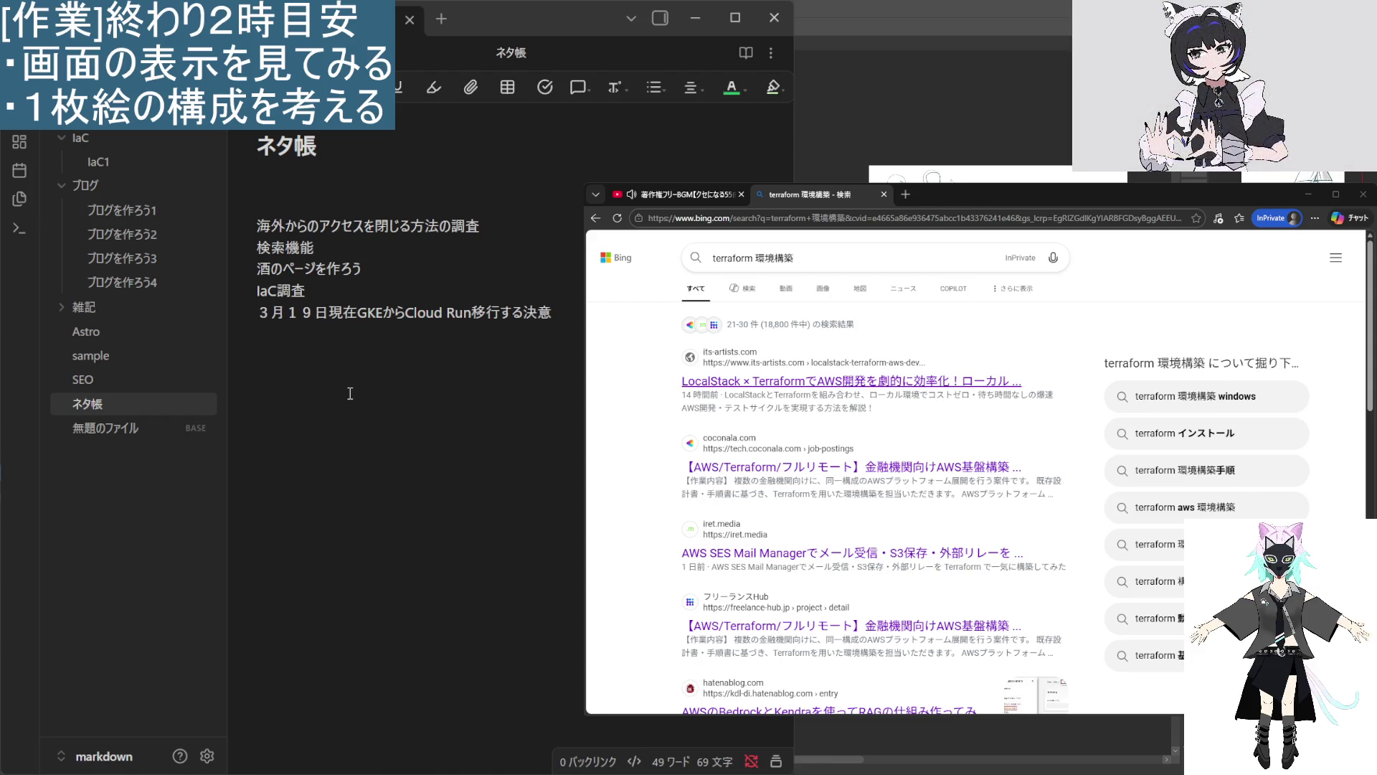
{"action": "left_click", "coordinate": [316, 299]}
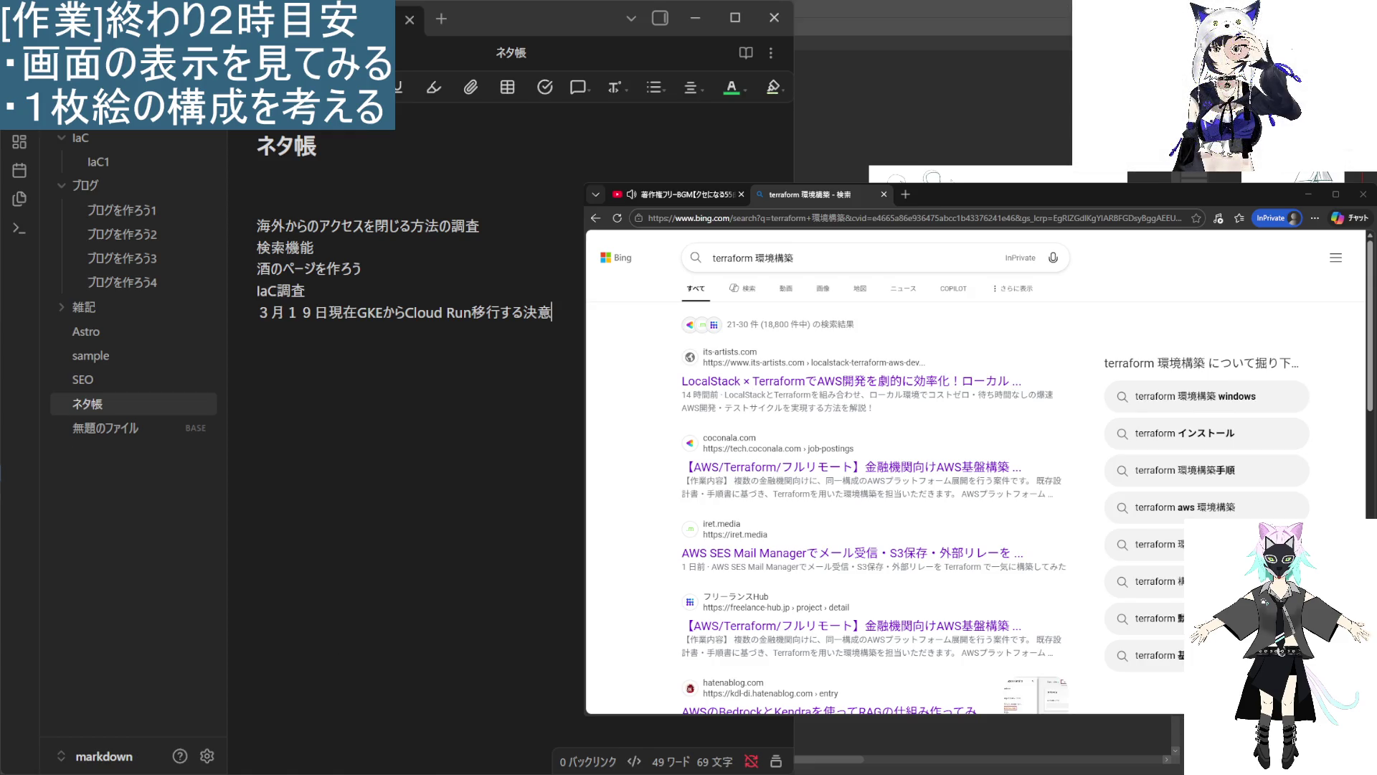
Search Bing for 'gcp terraform' in a new InPrivate tab.
{"action": "left_click", "coordinate": [906, 195]}
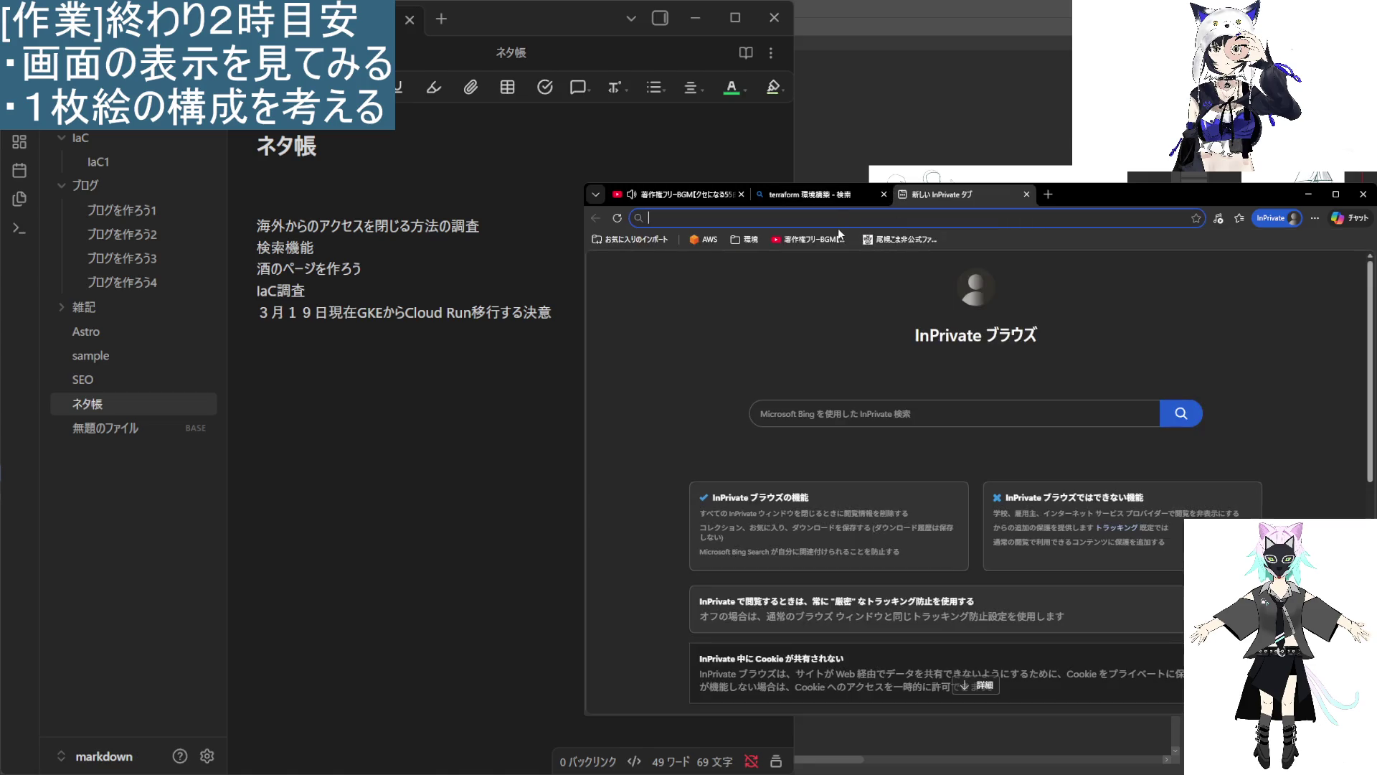
{"action": "type", "text": "gcp terraform"}
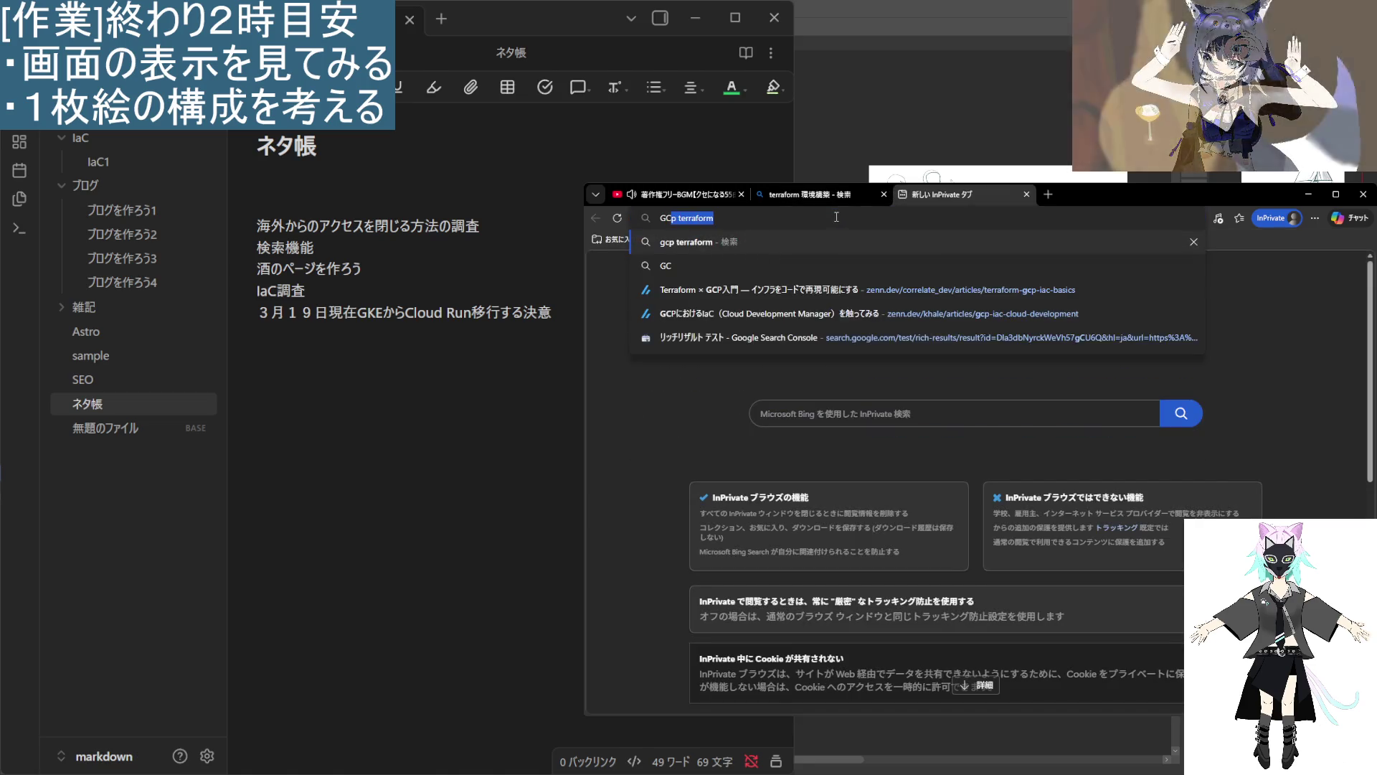
{"action": "key", "text": "Return"}
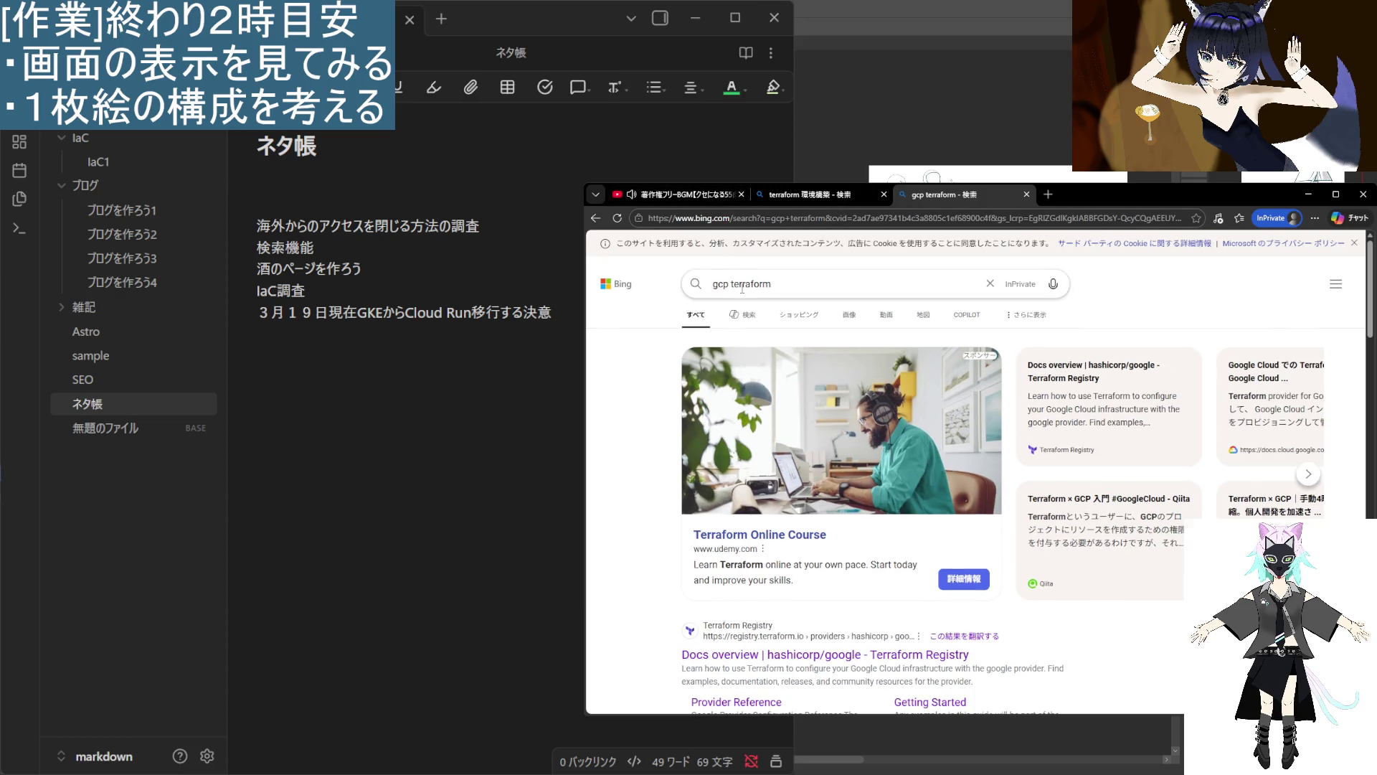
Change the query to 'gcp フロント' and search again.
{"action": "double_click", "coordinate": [749, 285]}
{"action": "type", "text": "f"}
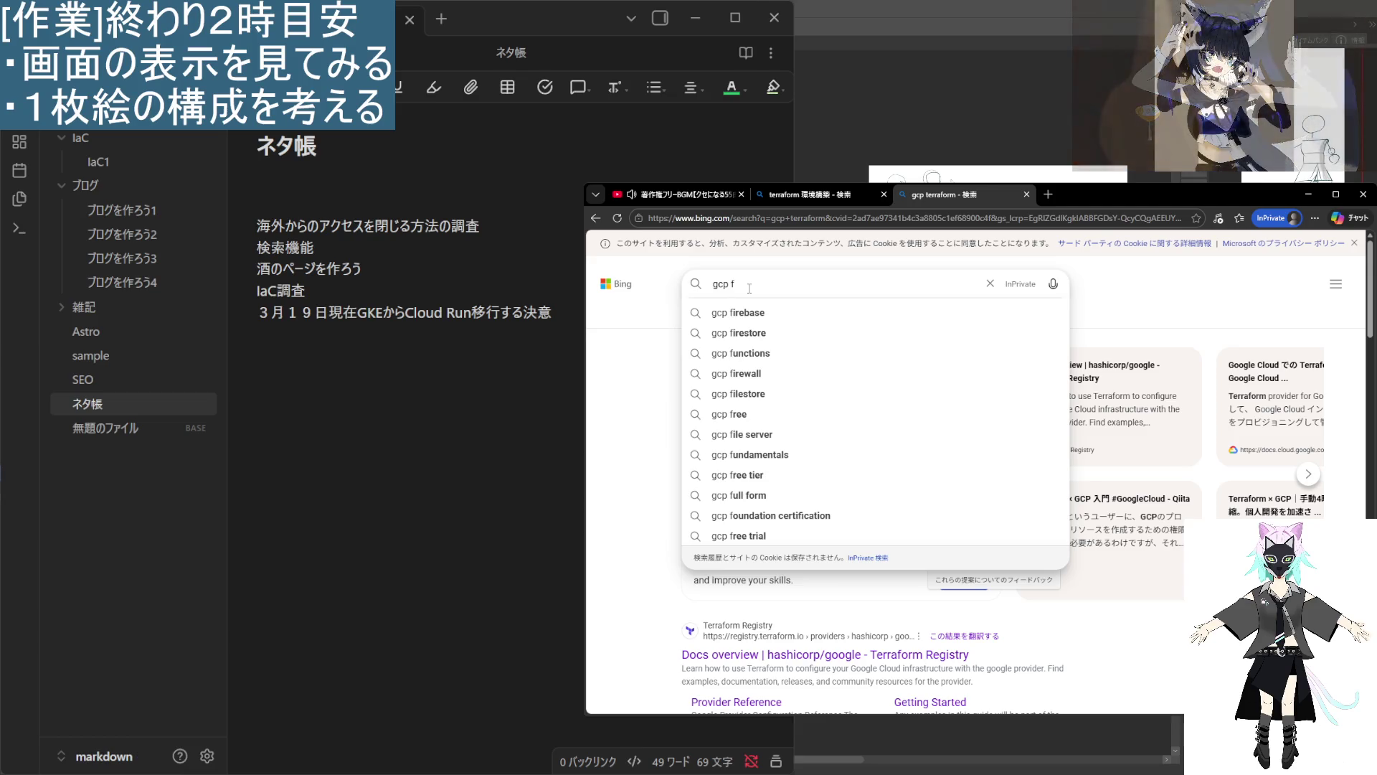
{"action": "type", "text": "ront"}
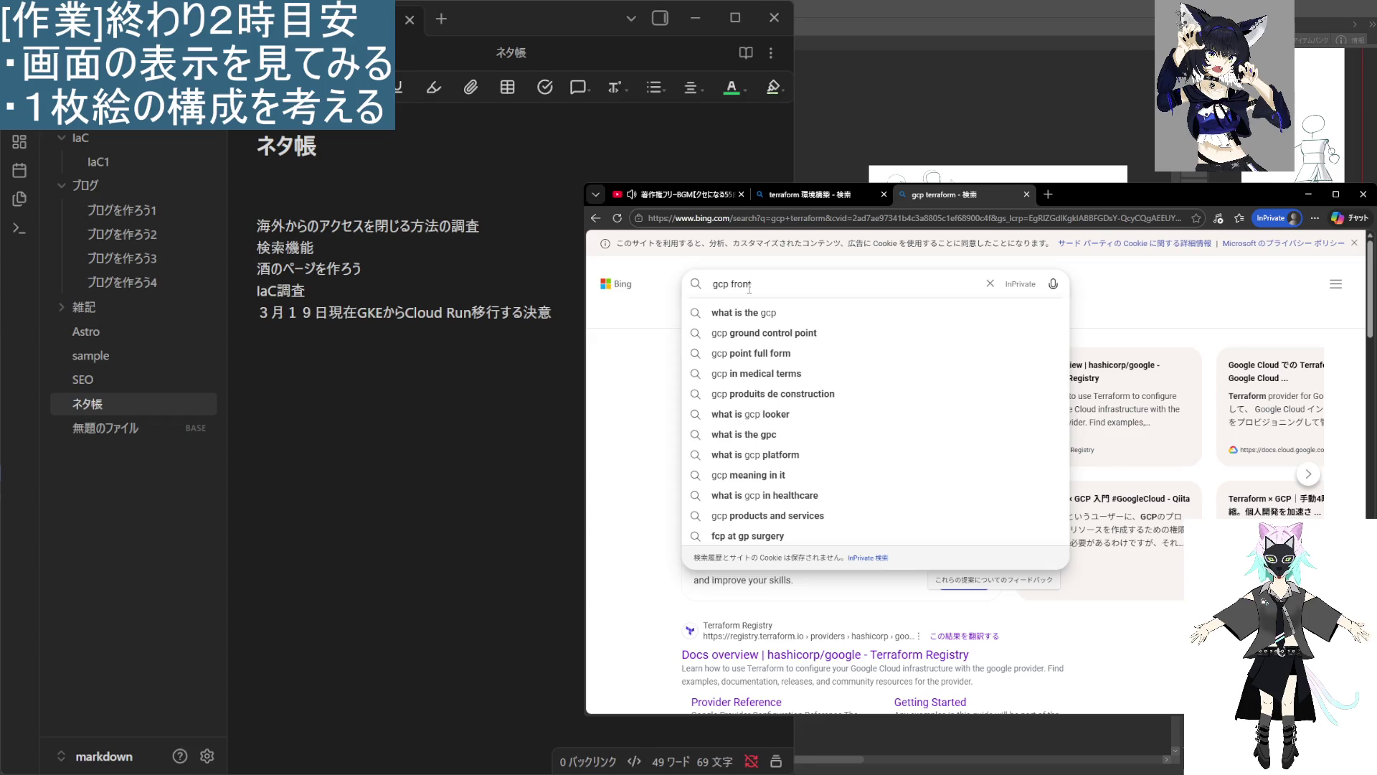
{"action": "key", "text": "BackSpace"}
{"action": "key", "text": "BackSpace"}
{"action": "key", "text": "BackSpace"}
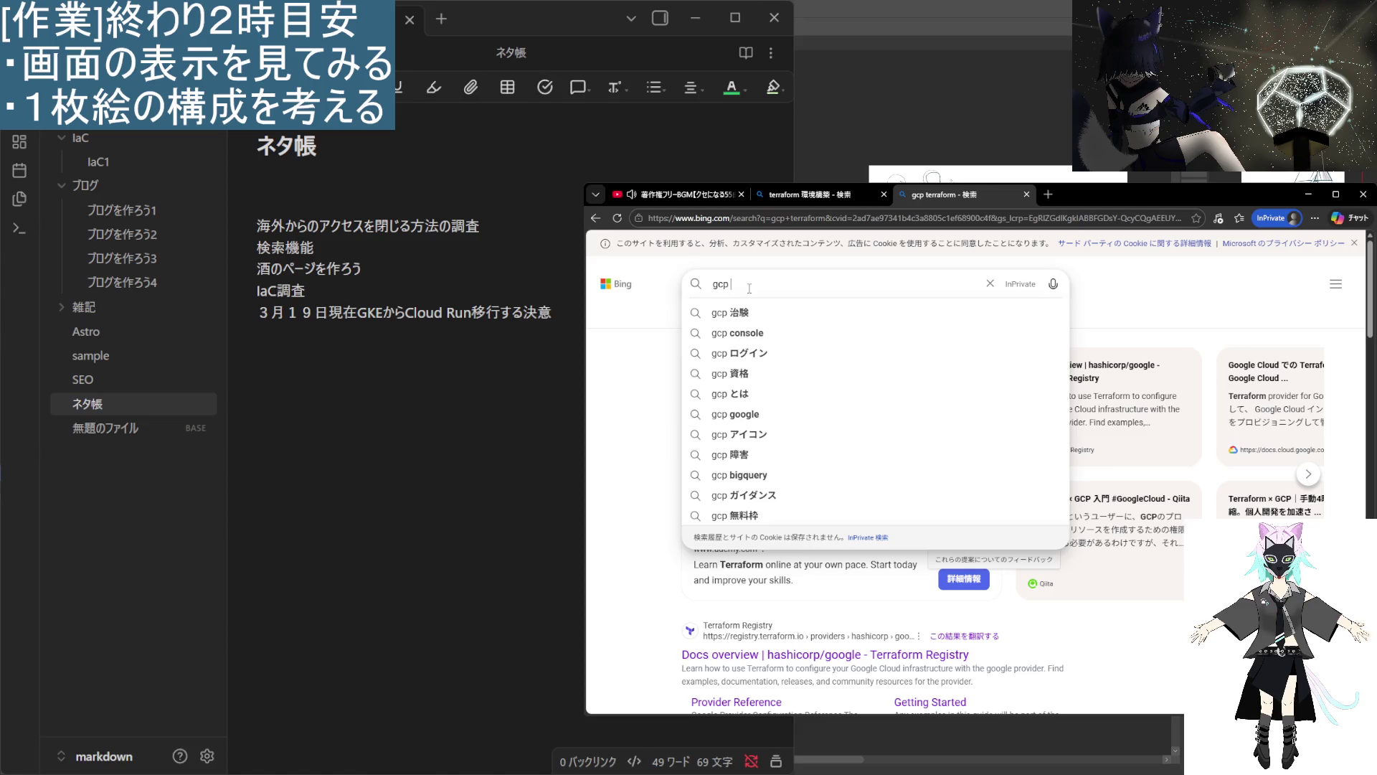
{"action": "type", "text": "front"}
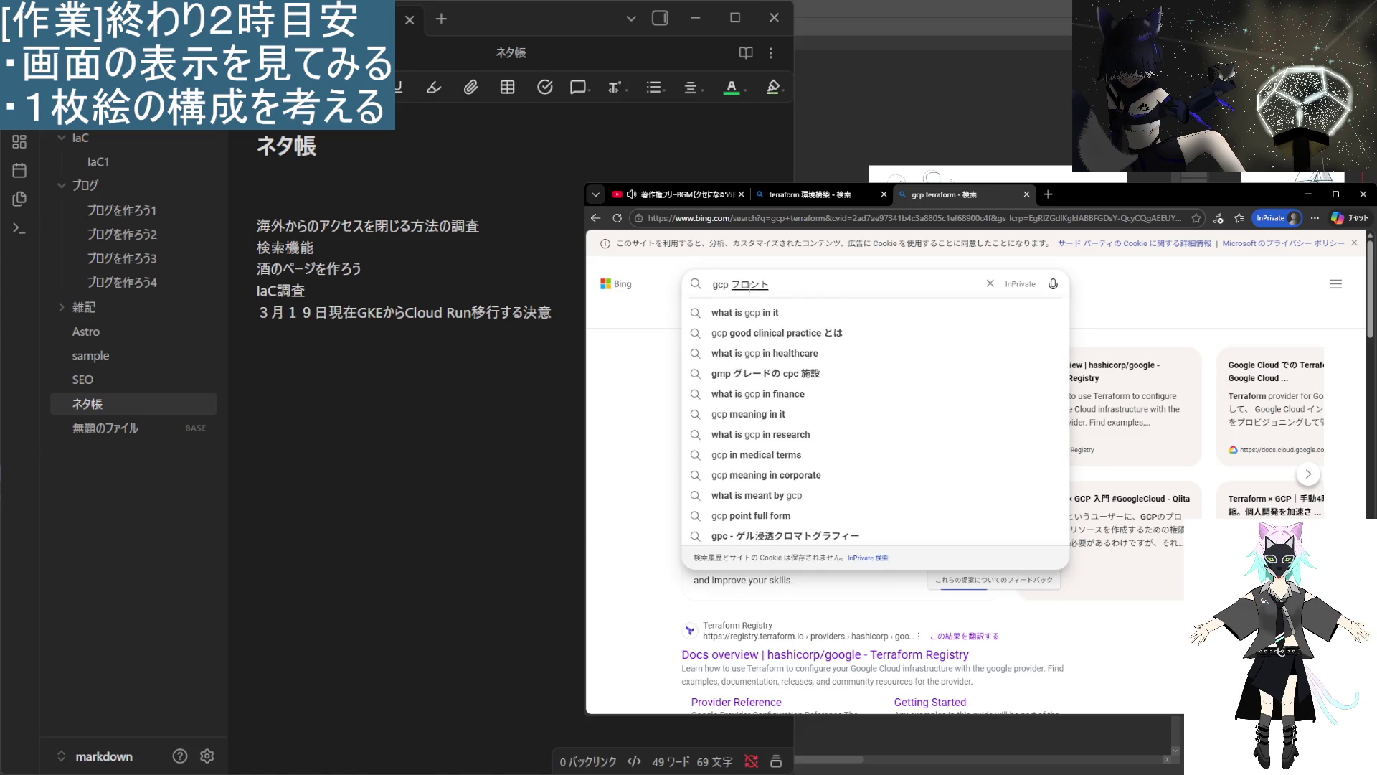
{"action": "key", "text": "Return"}
{"action": "key", "text": "Return"}
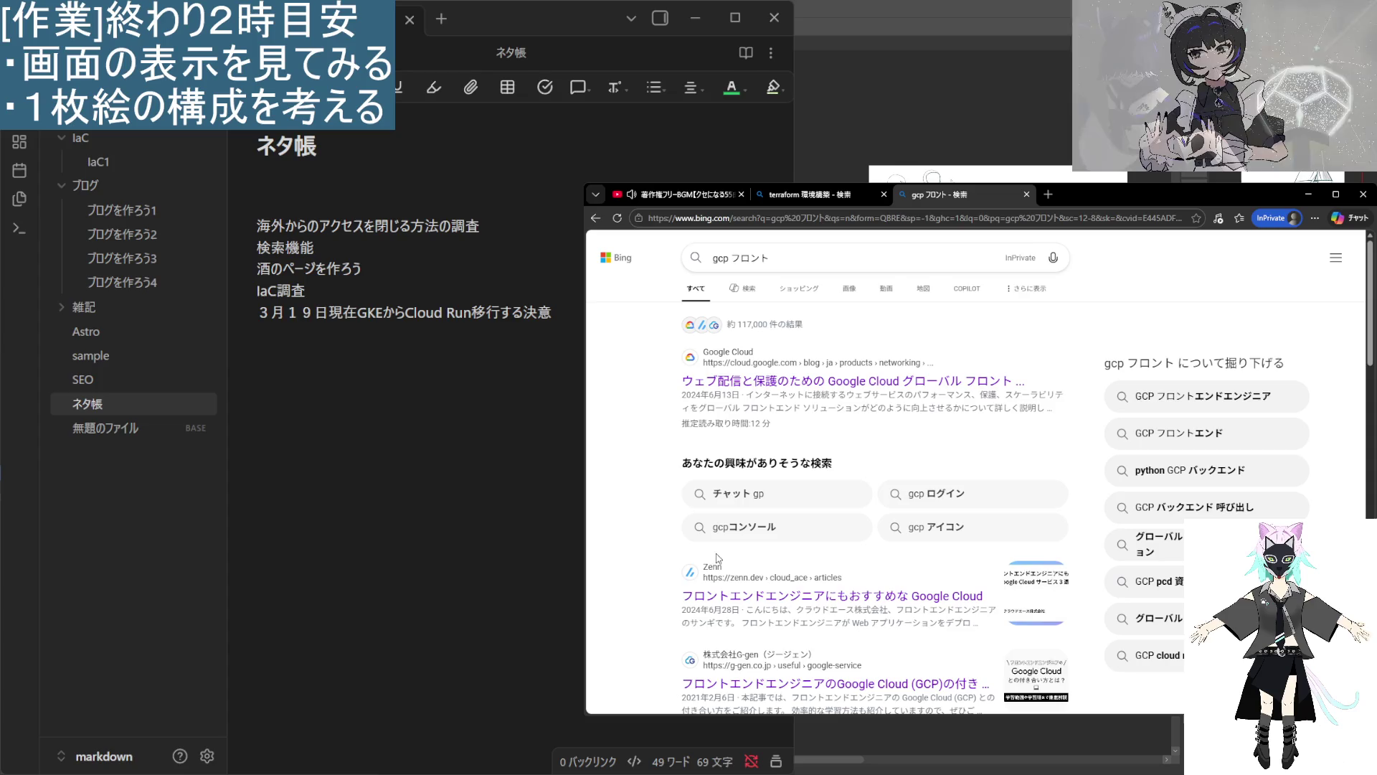
{"action": "scroll", "coordinate": [683, 580], "scroll_direction": "down", "scroll_amount": 2}
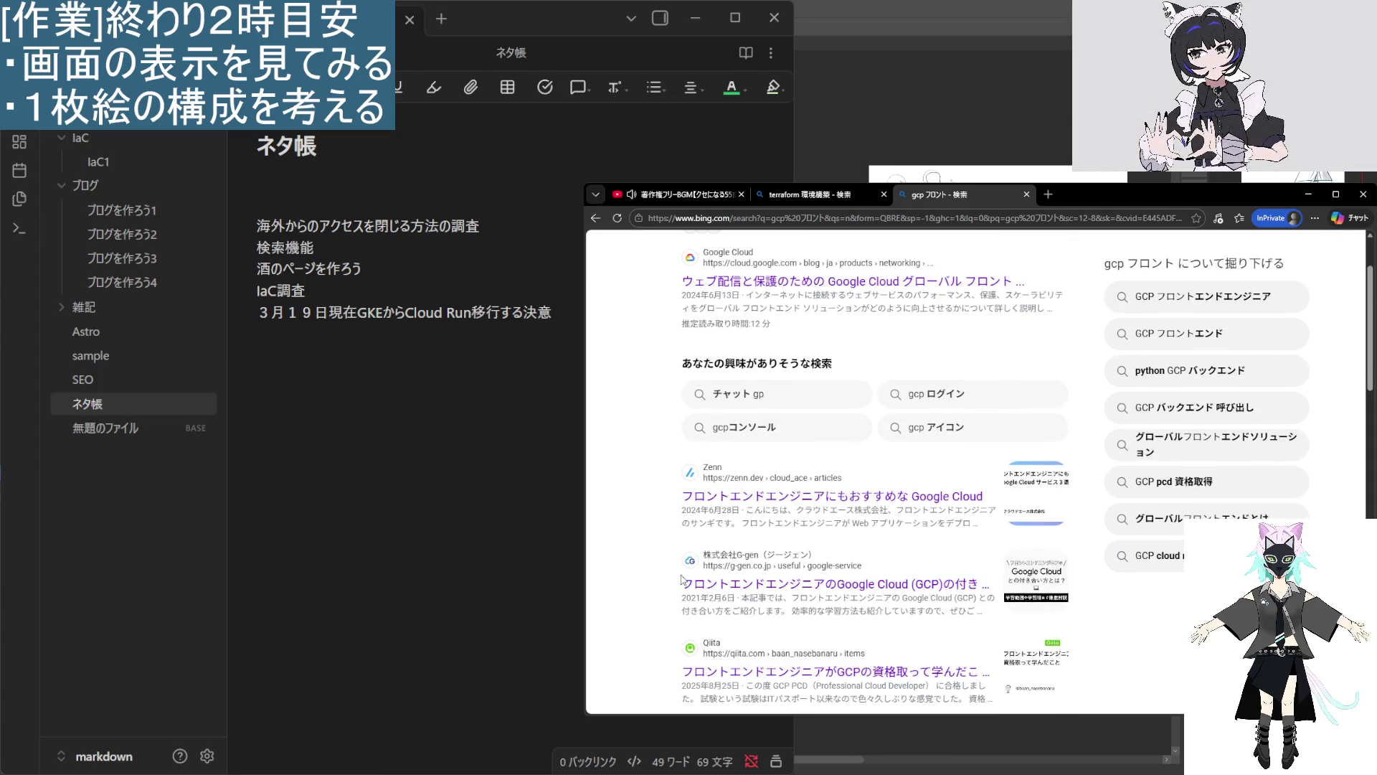
{"action": "scroll", "coordinate": [683, 580], "scroll_direction": "down", "scroll_amount": 2}
{"action": "scroll", "coordinate": [683, 579], "scroll_direction": "down", "scroll_amount": 2}
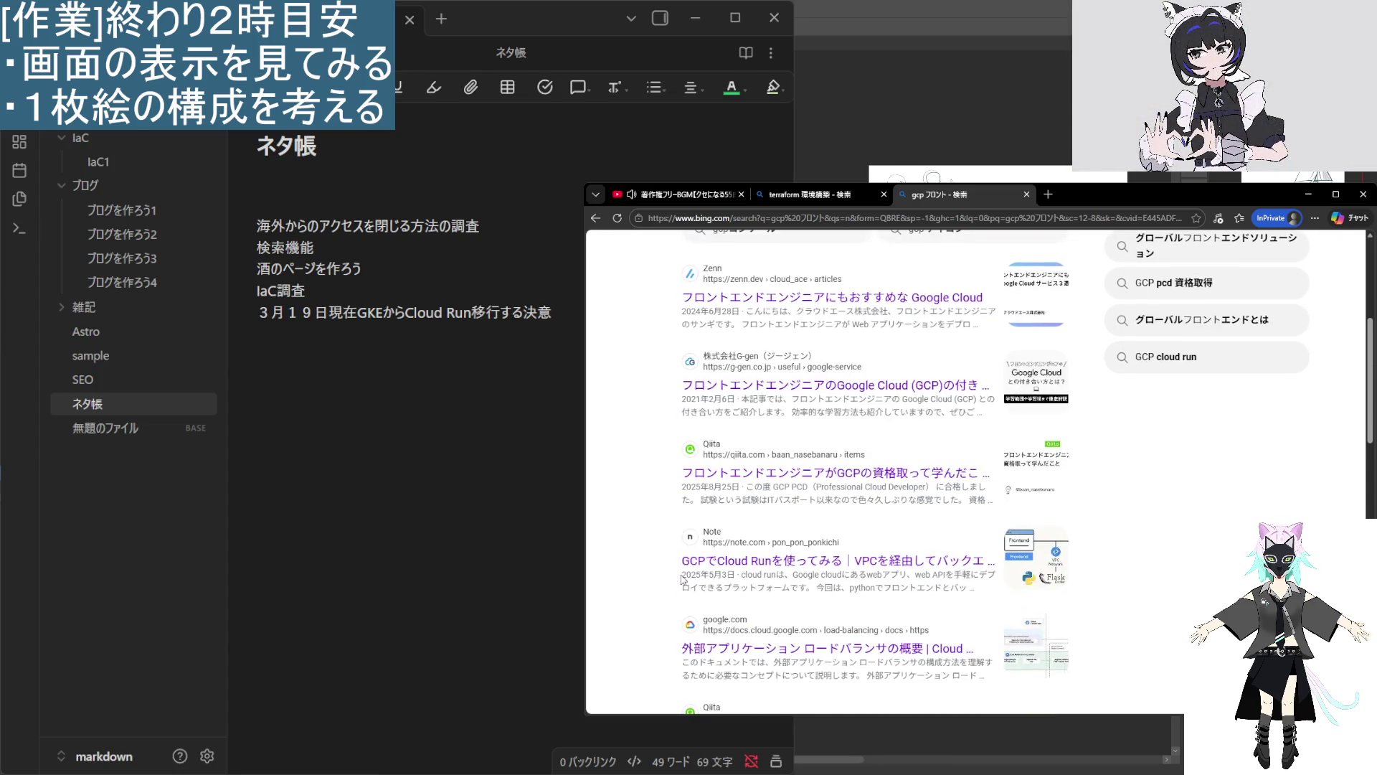
{"action": "scroll", "coordinate": [683, 579], "scroll_direction": "down", "scroll_amount": 2}
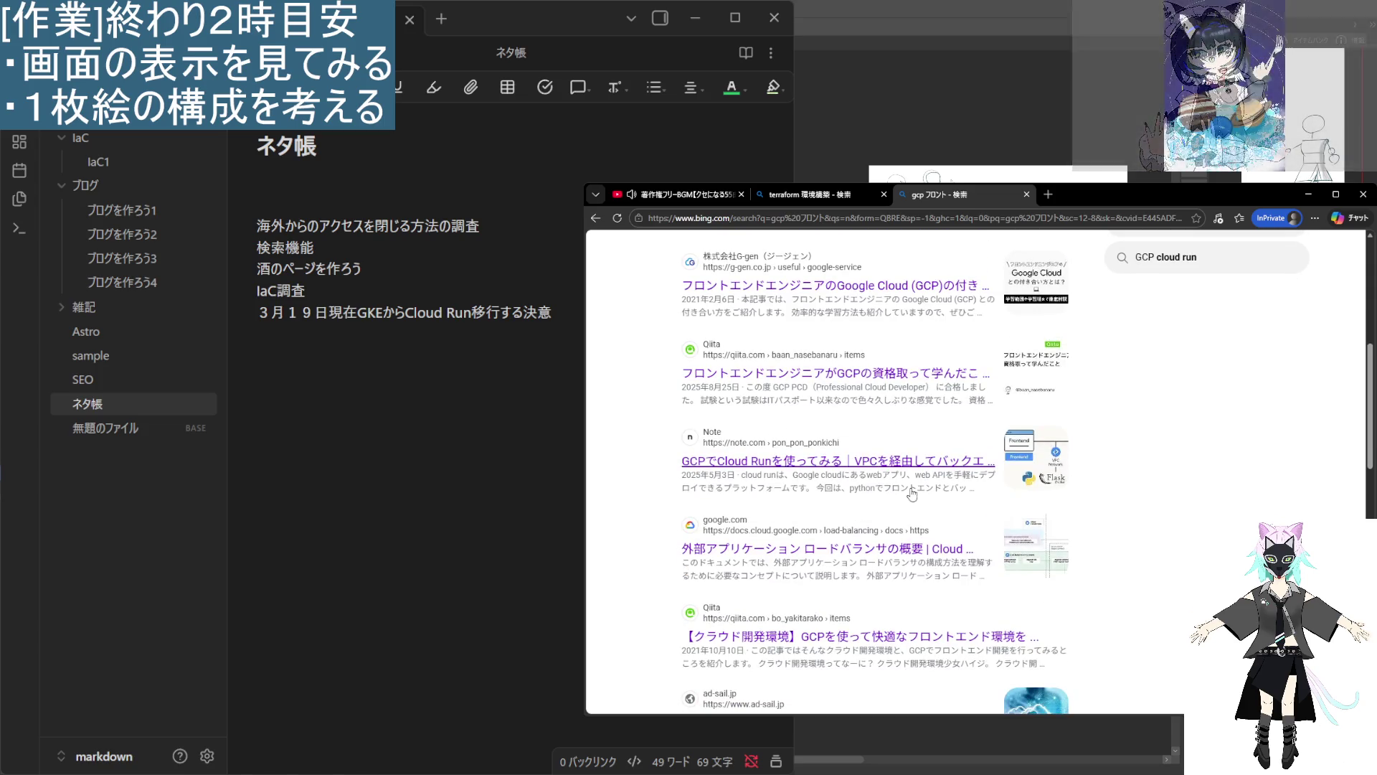
{"action": "scroll", "coordinate": [822, 551], "scroll_direction": "down", "scroll_amount": 4}
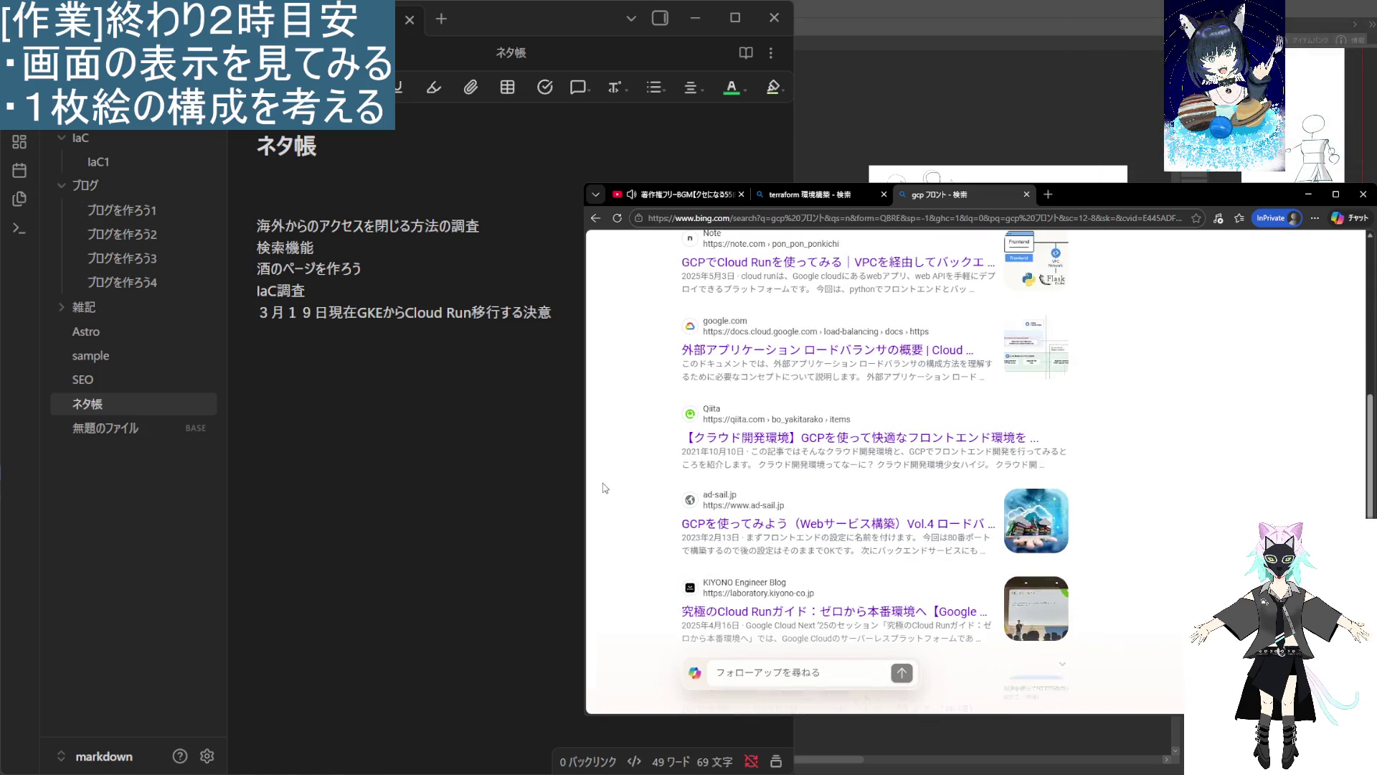
{"action": "scroll", "coordinate": [603, 490], "scroll_direction": "down", "scroll_amount": 2}
{"action": "scroll", "coordinate": [604, 490], "scroll_direction": "down", "scroll_amount": 2}
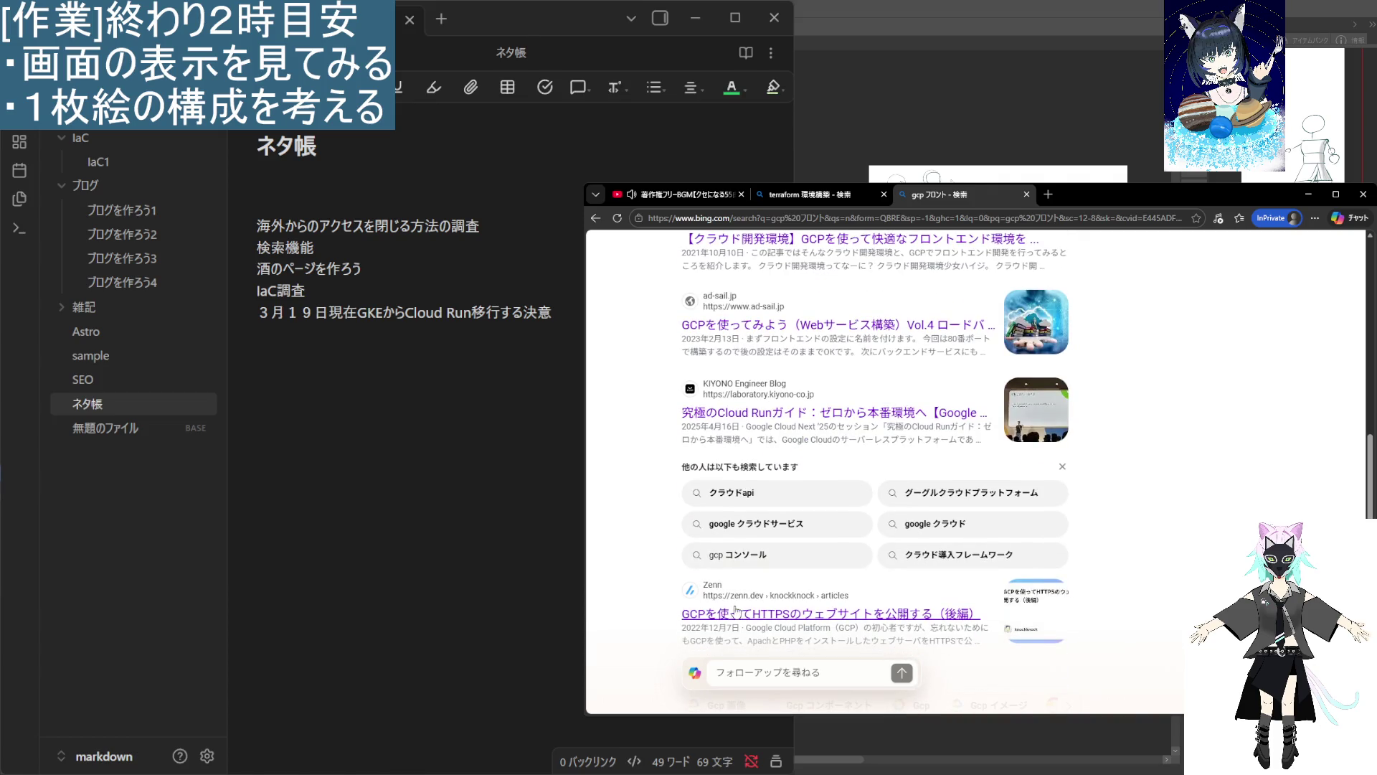
{"action": "scroll", "coordinate": [708, 604], "scroll_direction": "down", "scroll_amount": 4}
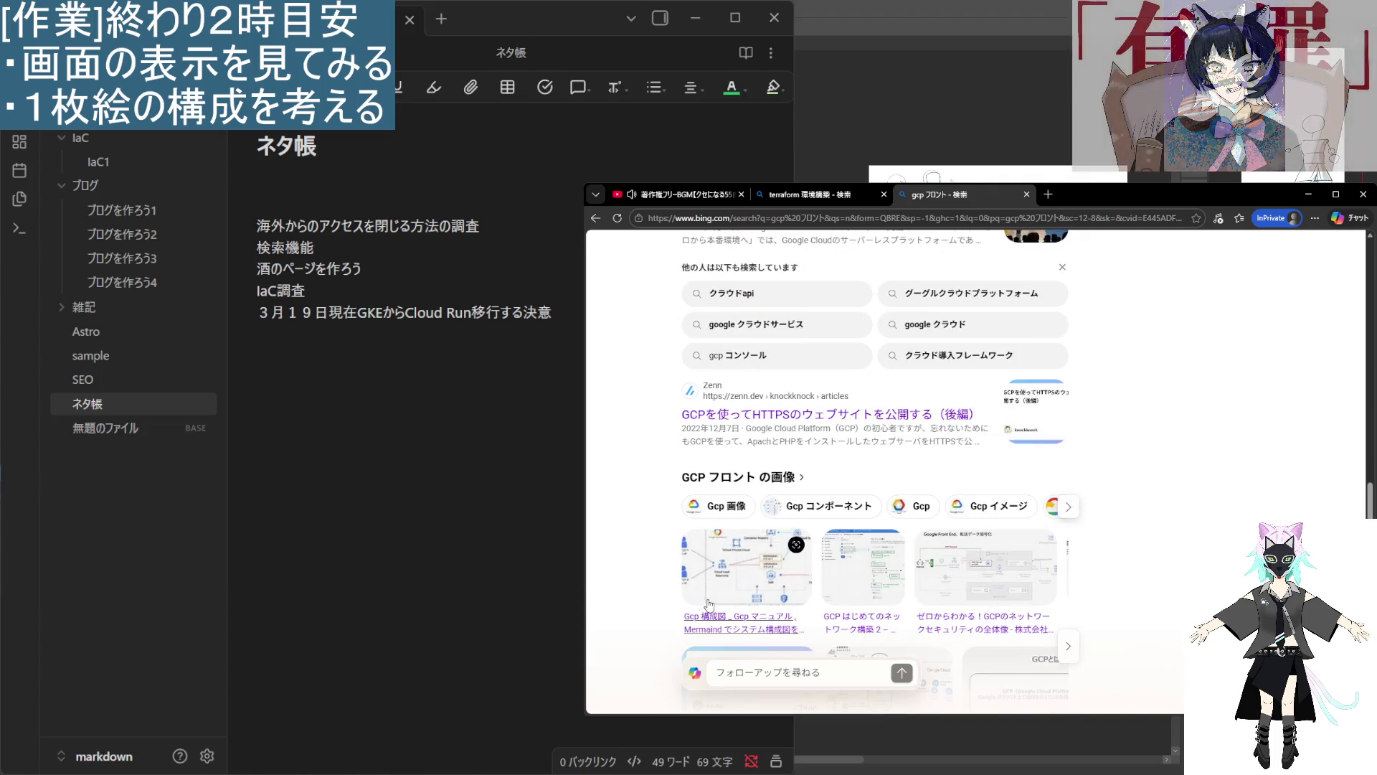
{"action": "scroll", "coordinate": [681, 455], "scroll_direction": "up", "scroll_amount": 4}
{"action": "scroll", "coordinate": [680, 455], "scroll_direction": "down", "scroll_amount": 2}
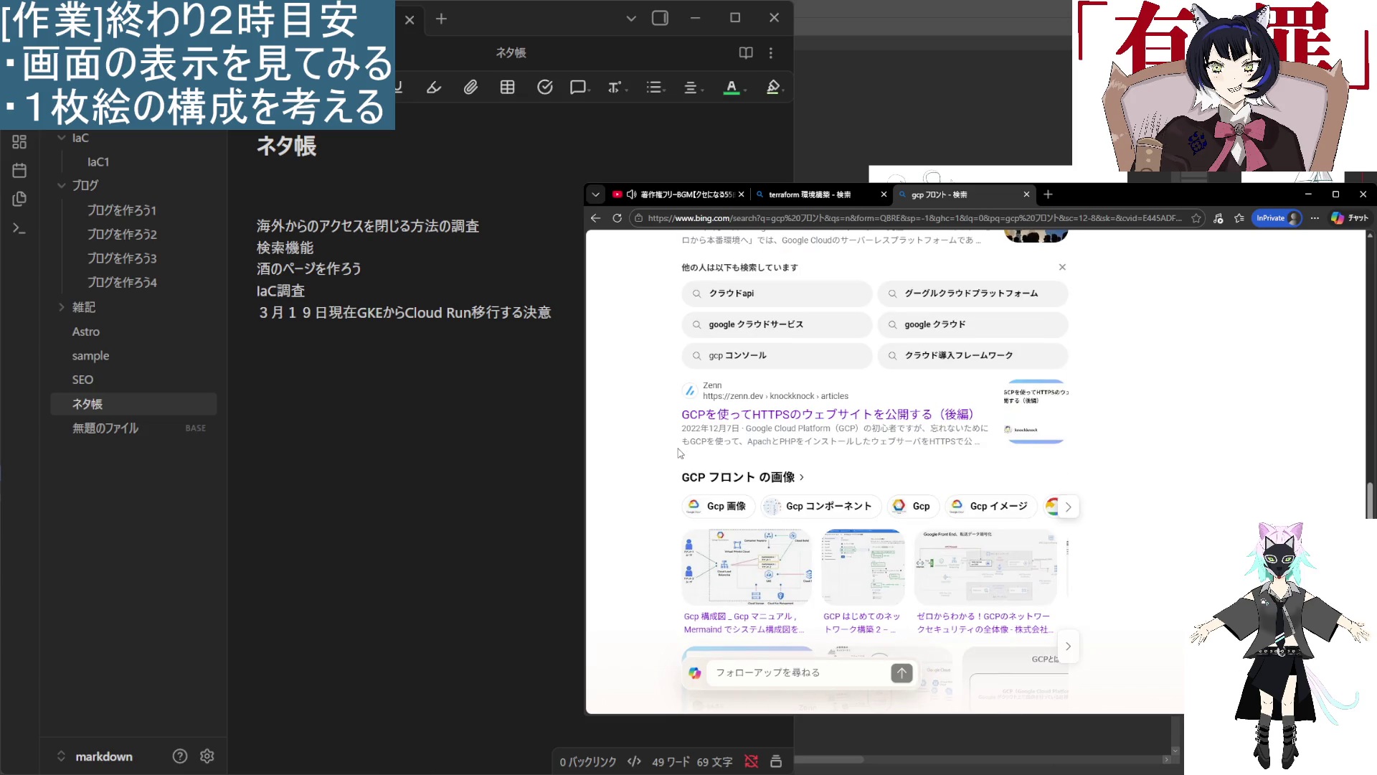
{"action": "scroll", "coordinate": [680, 454], "scroll_direction": "down", "scroll_amount": 3}
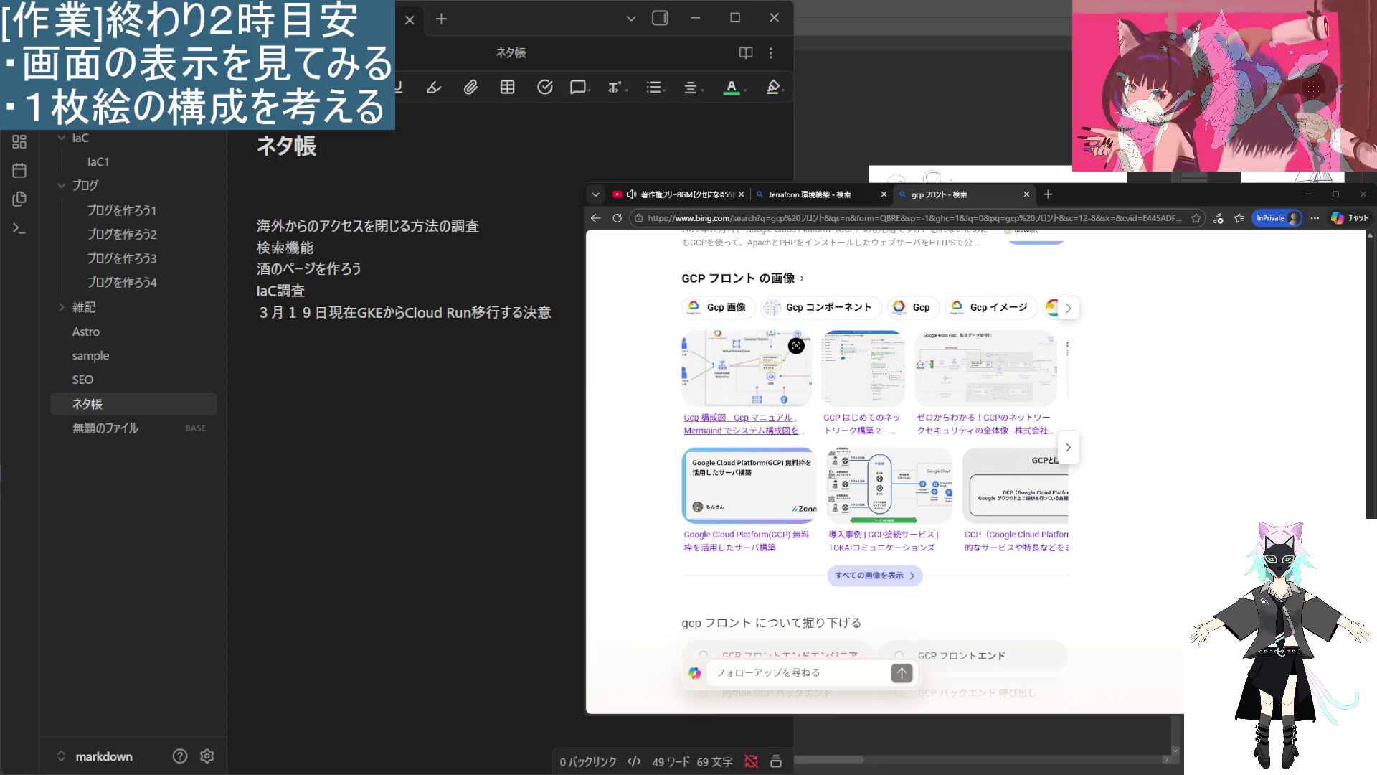
{"action": "scroll", "coordinate": [825, 444], "scroll_direction": "up", "scroll_amount": 10}
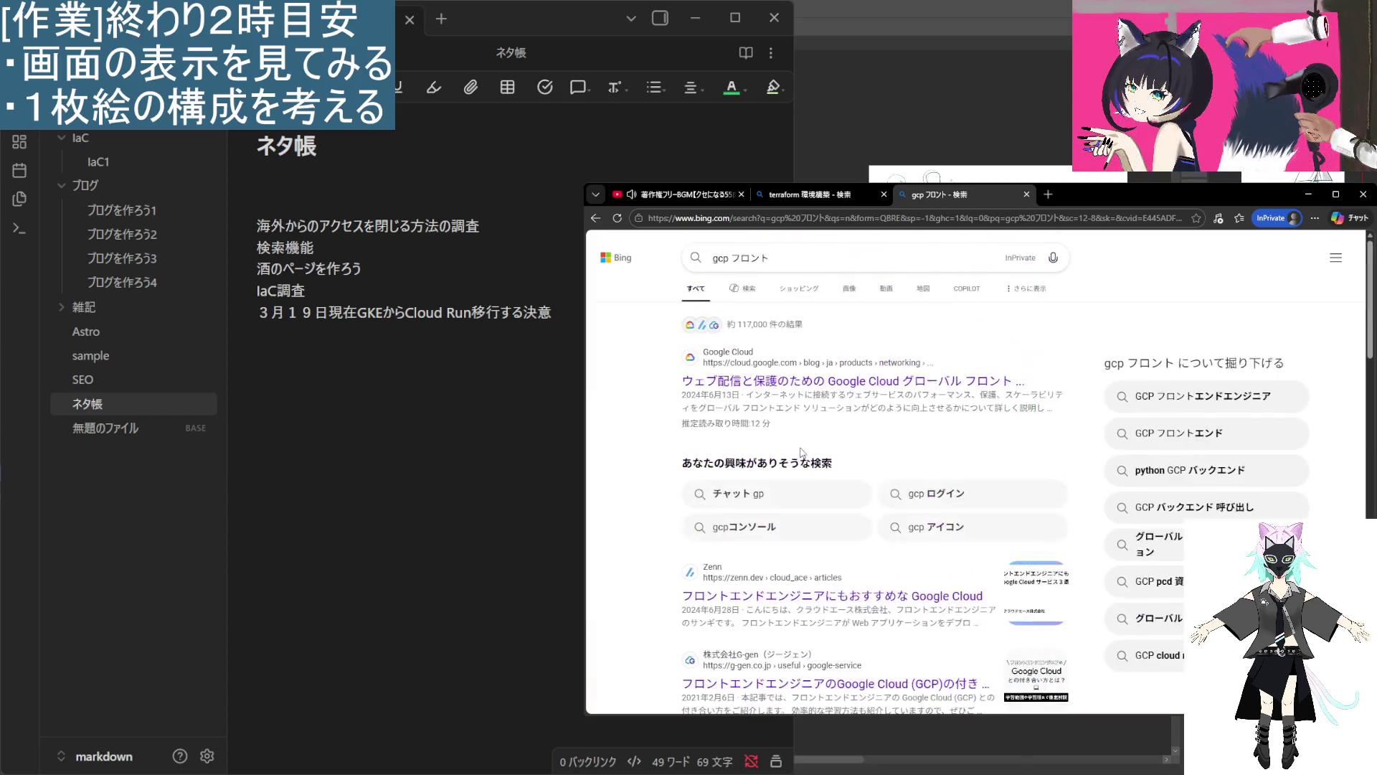
Search Bing for 'gcp ホスティング' and expand the full AI answer.
{"action": "left_click", "coordinate": [781, 259]}
{"action": "key", "text": "BackSpace"}
{"action": "key", "text": "BackSpace"}
{"action": "key", "text": "BackSpace"}
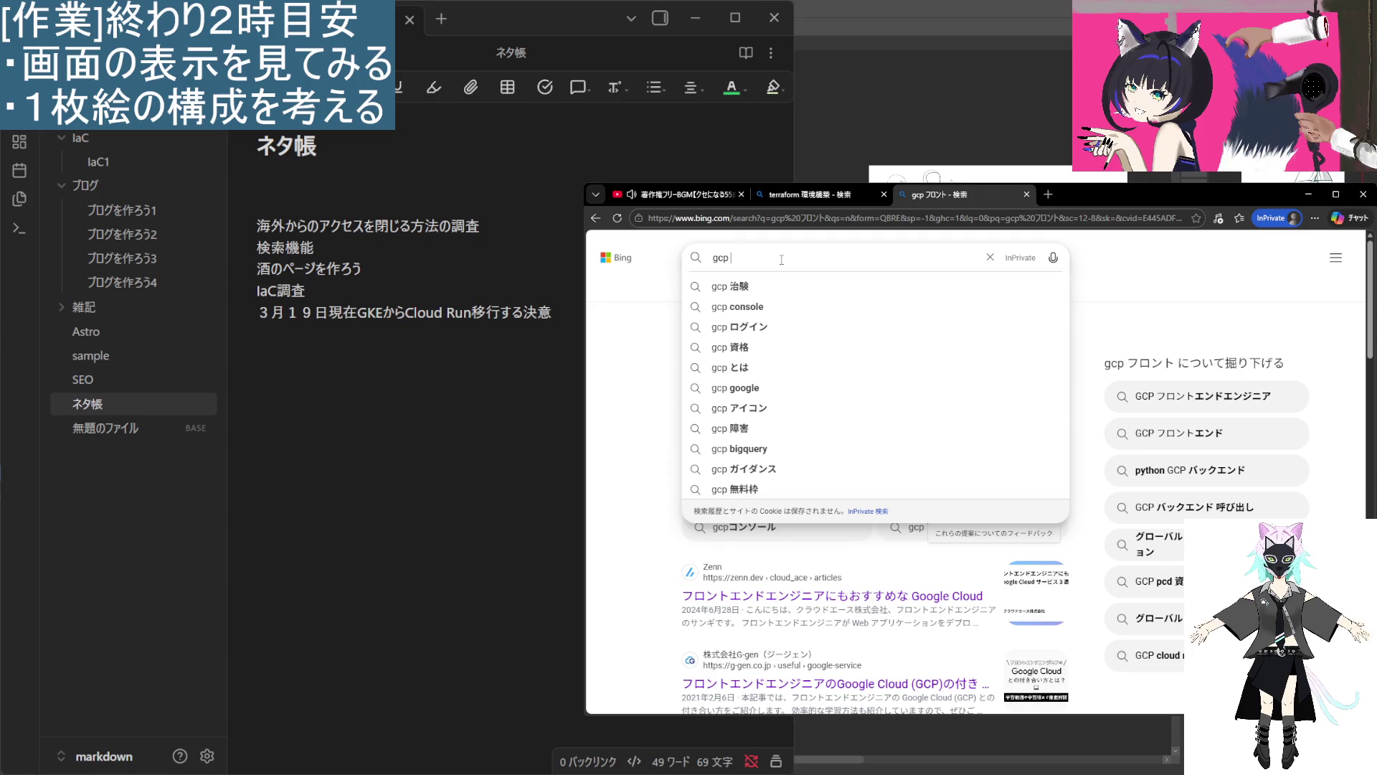
{"action": "type", "text": "ほすてぃんぐ"}
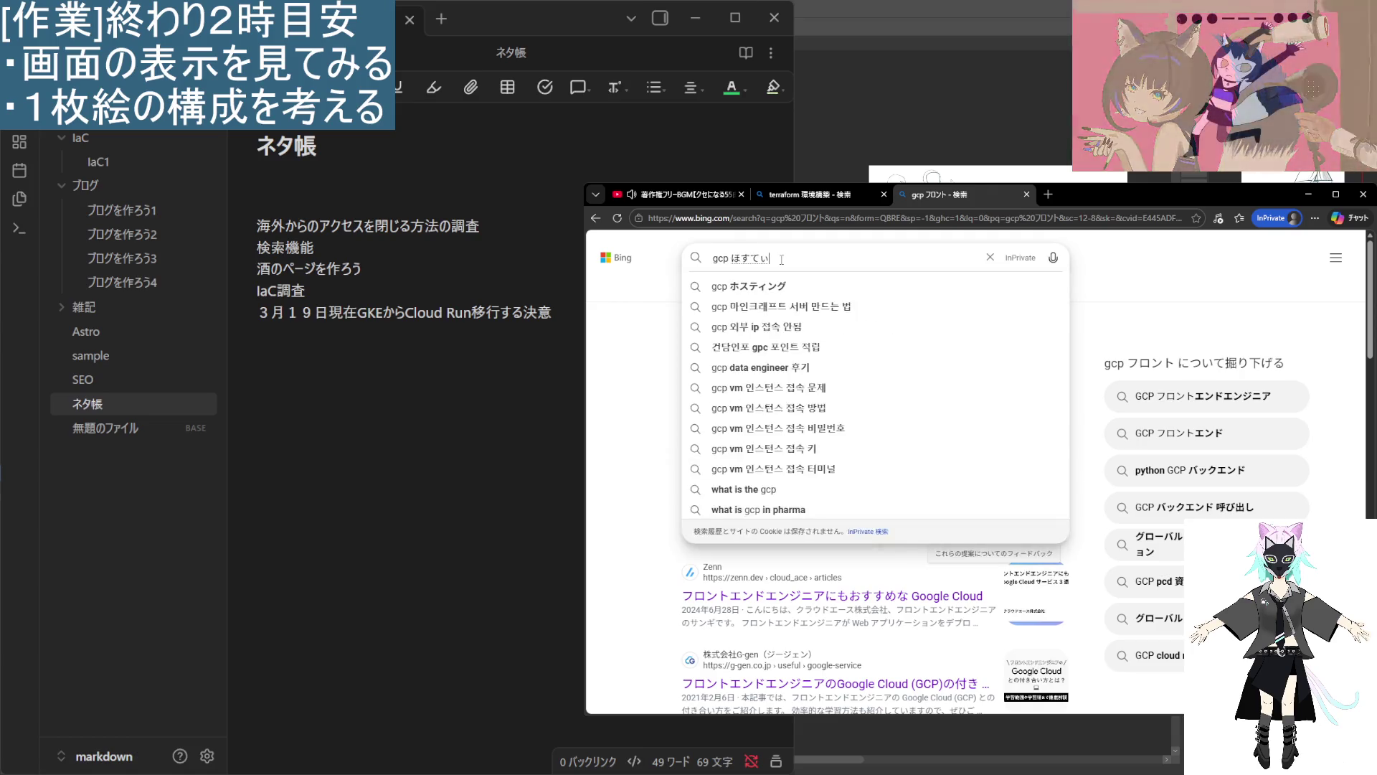
{"action": "key", "text": "space"}
{"action": "key", "text": "Return"}
{"action": "key", "text": "Return"}
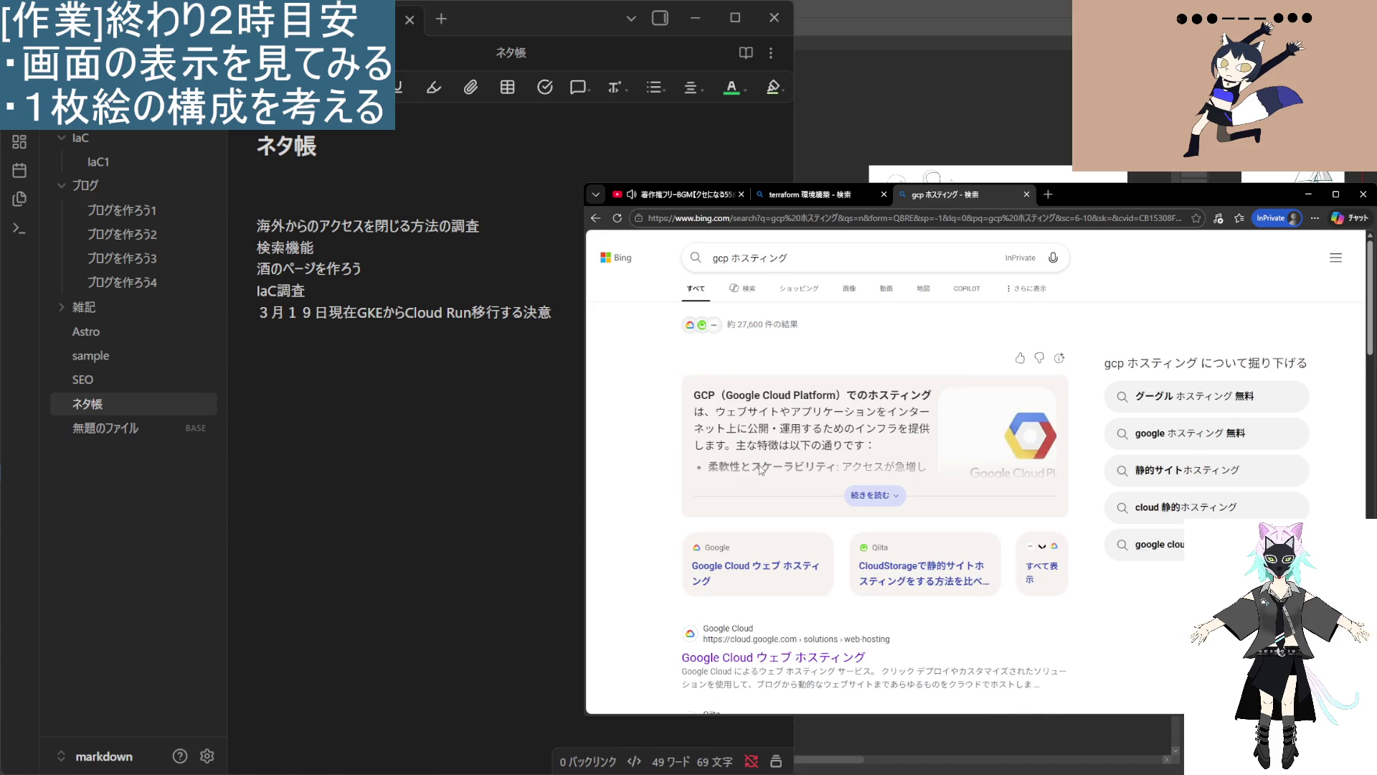
{"action": "left_click", "coordinate": [854, 495]}
{"action": "scroll", "coordinate": [849, 558], "scroll_direction": "down", "scroll_amount": 5}
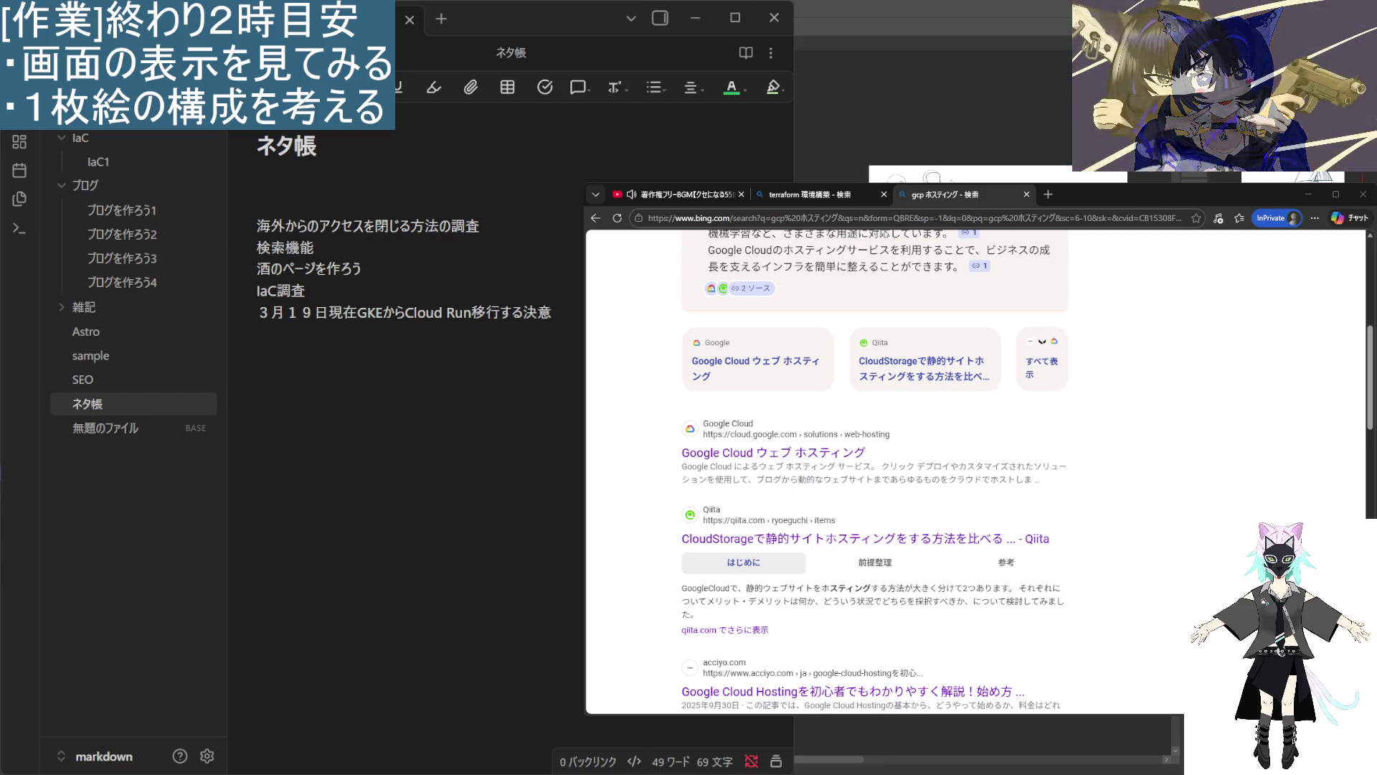
Search for 'Firebase Hosting' in a new private tab.
{"action": "left_click", "coordinate": [1048, 194]}
{"action": "type", "text": "Firebase Hosting"}
{"action": "key", "text": "Return"}
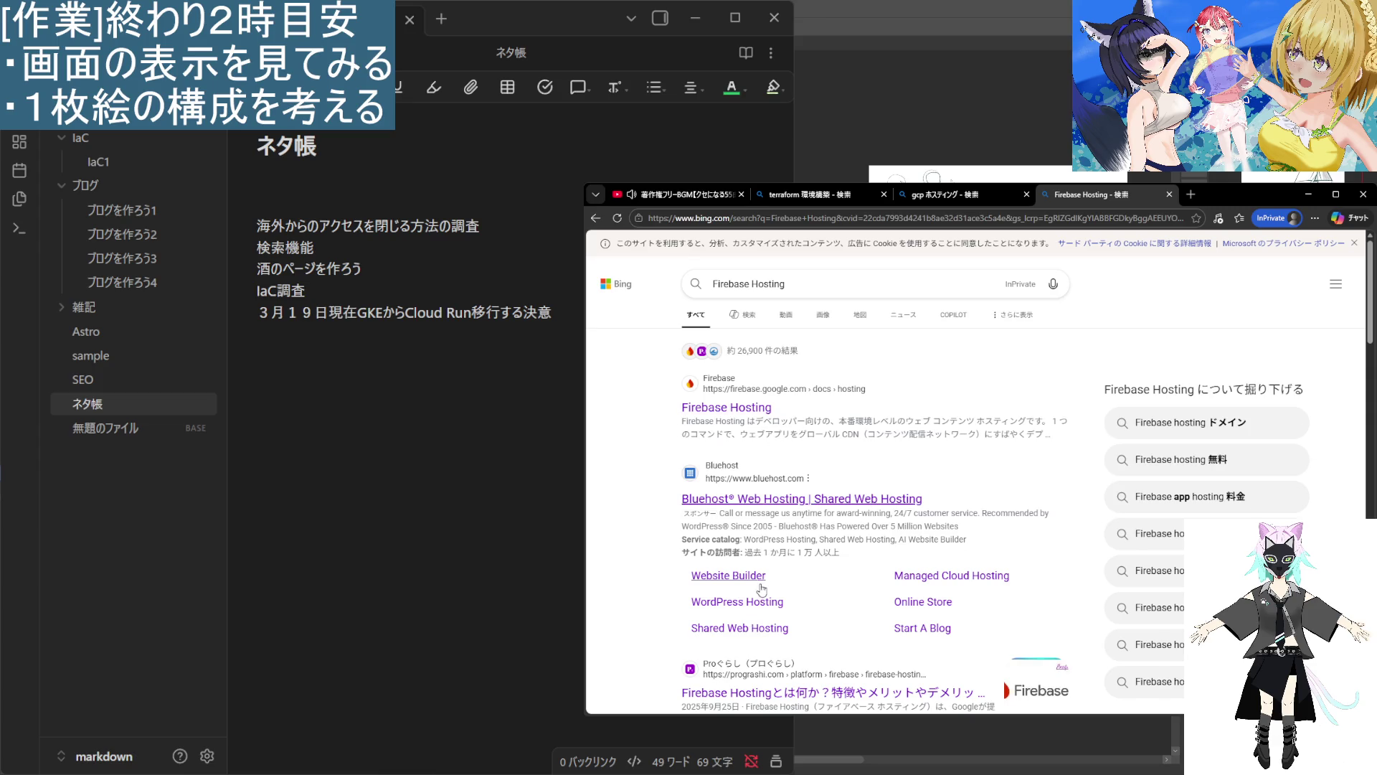
Open Firebase's official Firebase Hosting documentation from the results.
{"action": "scroll", "coordinate": [764, 618], "scroll_direction": "down", "scroll_amount": 1}
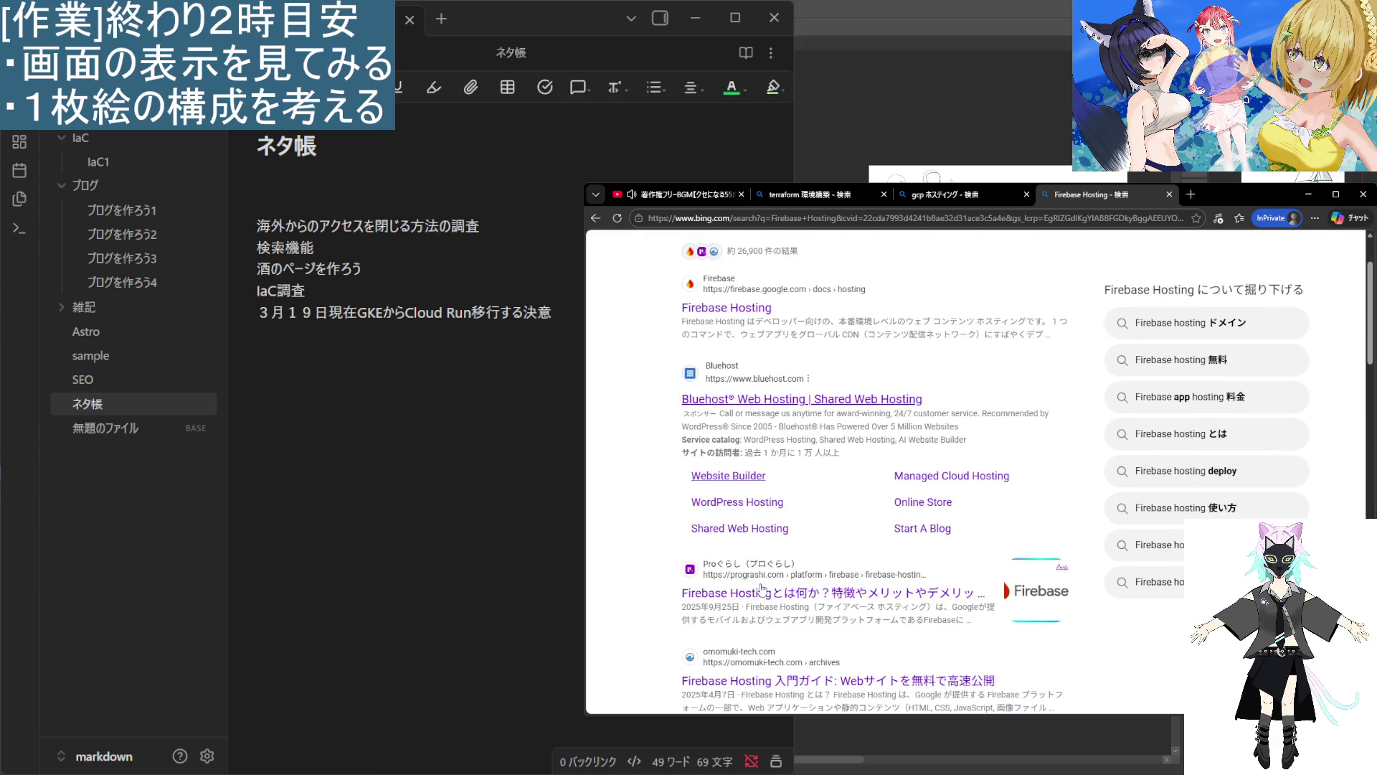
{"action": "left_click", "coordinate": [739, 310]}
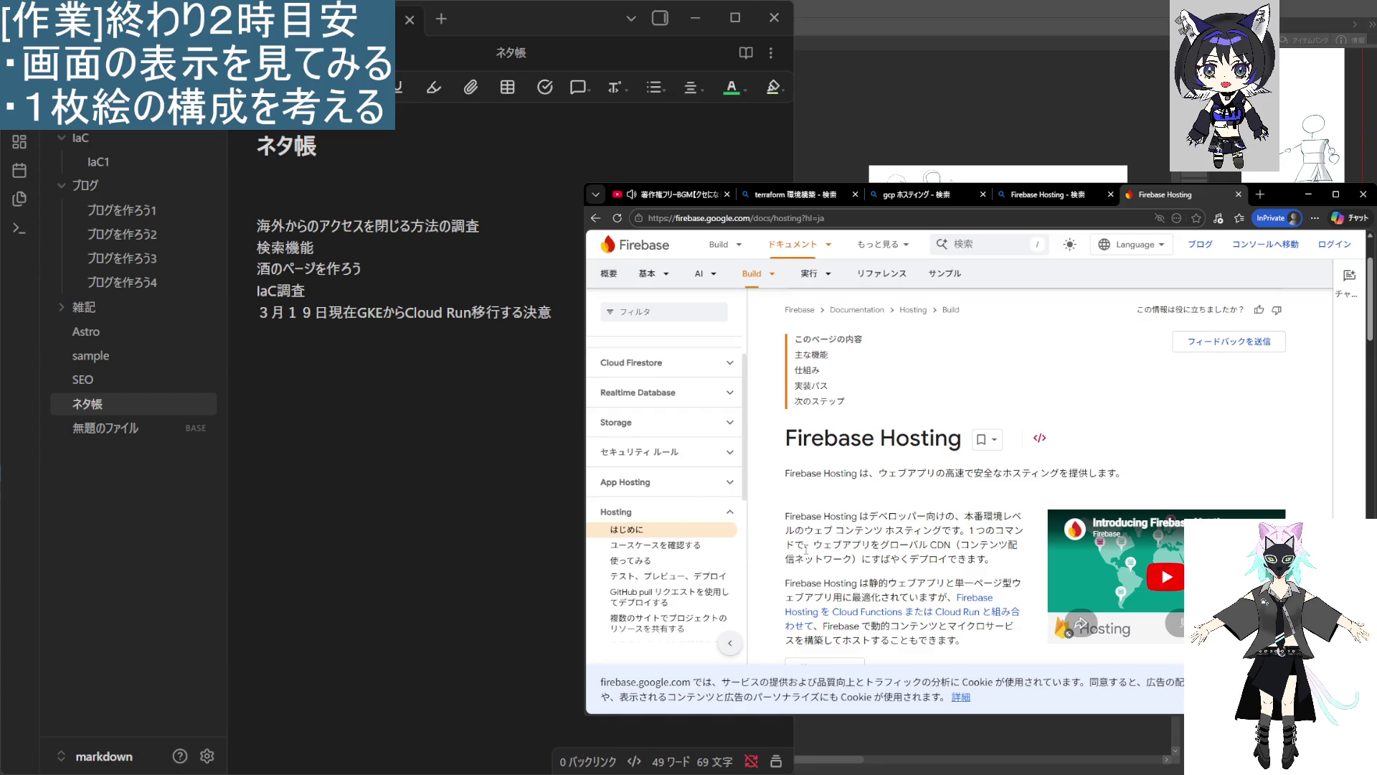
{"action": "scroll", "coordinate": [805, 551], "scroll_direction": "down", "scroll_amount": 2}
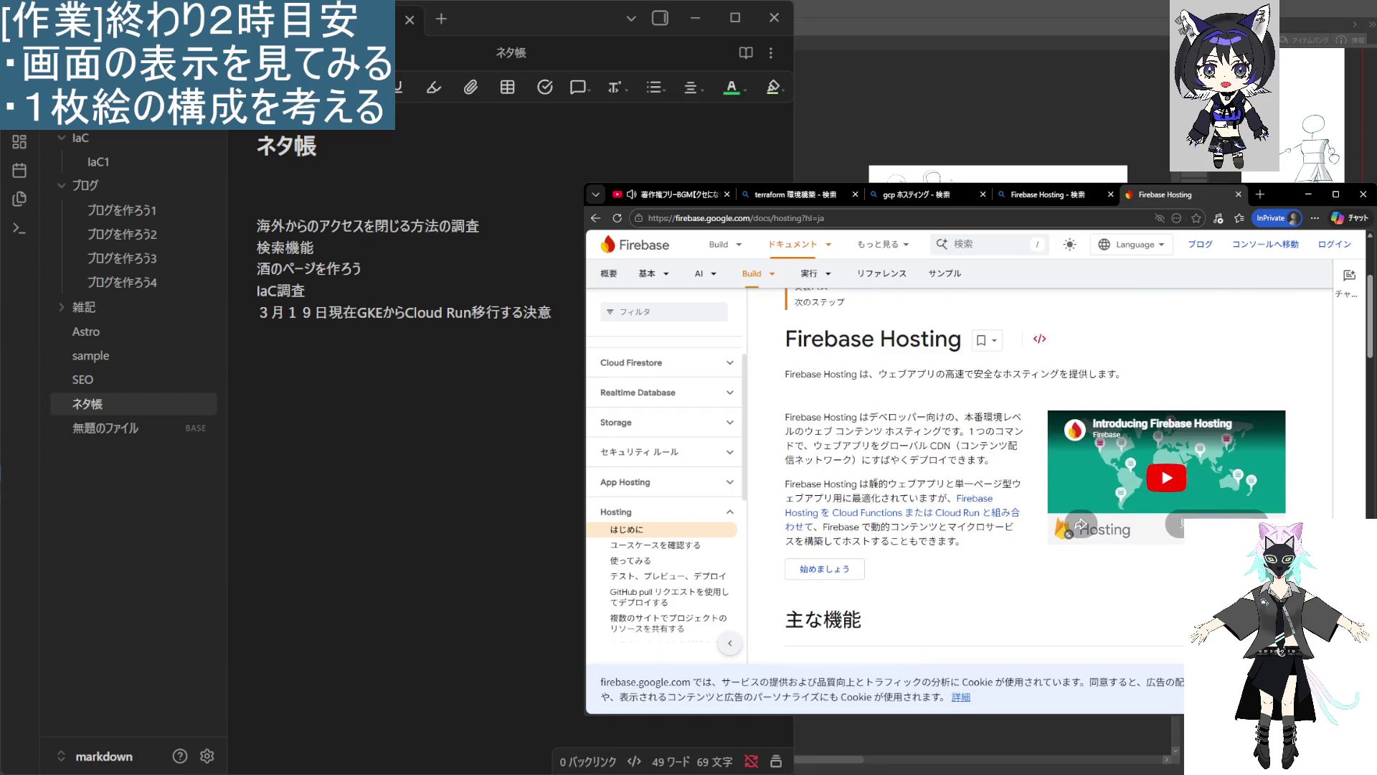
In the gcp ホスティング tab, change the search to 'gcp 静的ウェブサイト'.
{"action": "left_click", "coordinate": [1070, 196]}
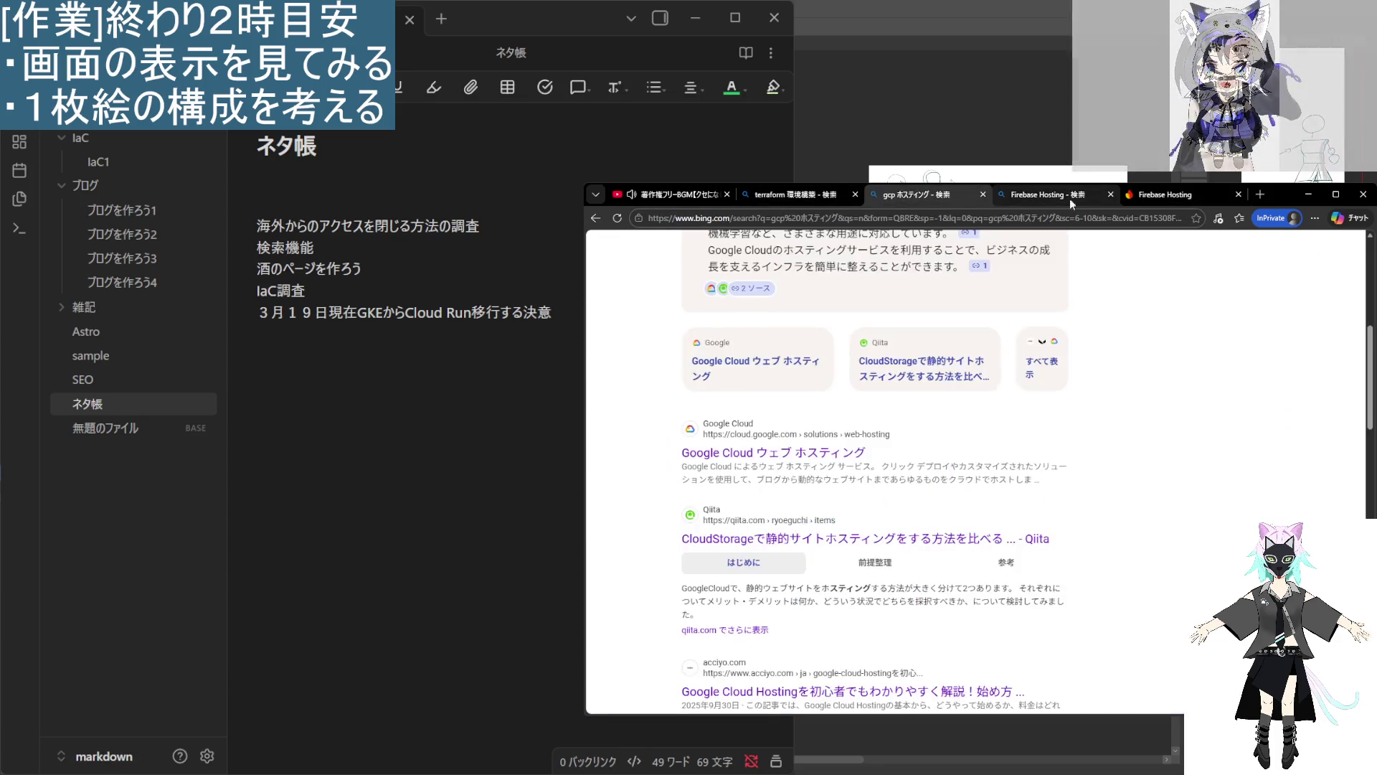
{"action": "left_click", "coordinate": [925, 194]}
{"action": "scroll", "coordinate": [732, 265], "scroll_direction": "up", "scroll_amount": 5}
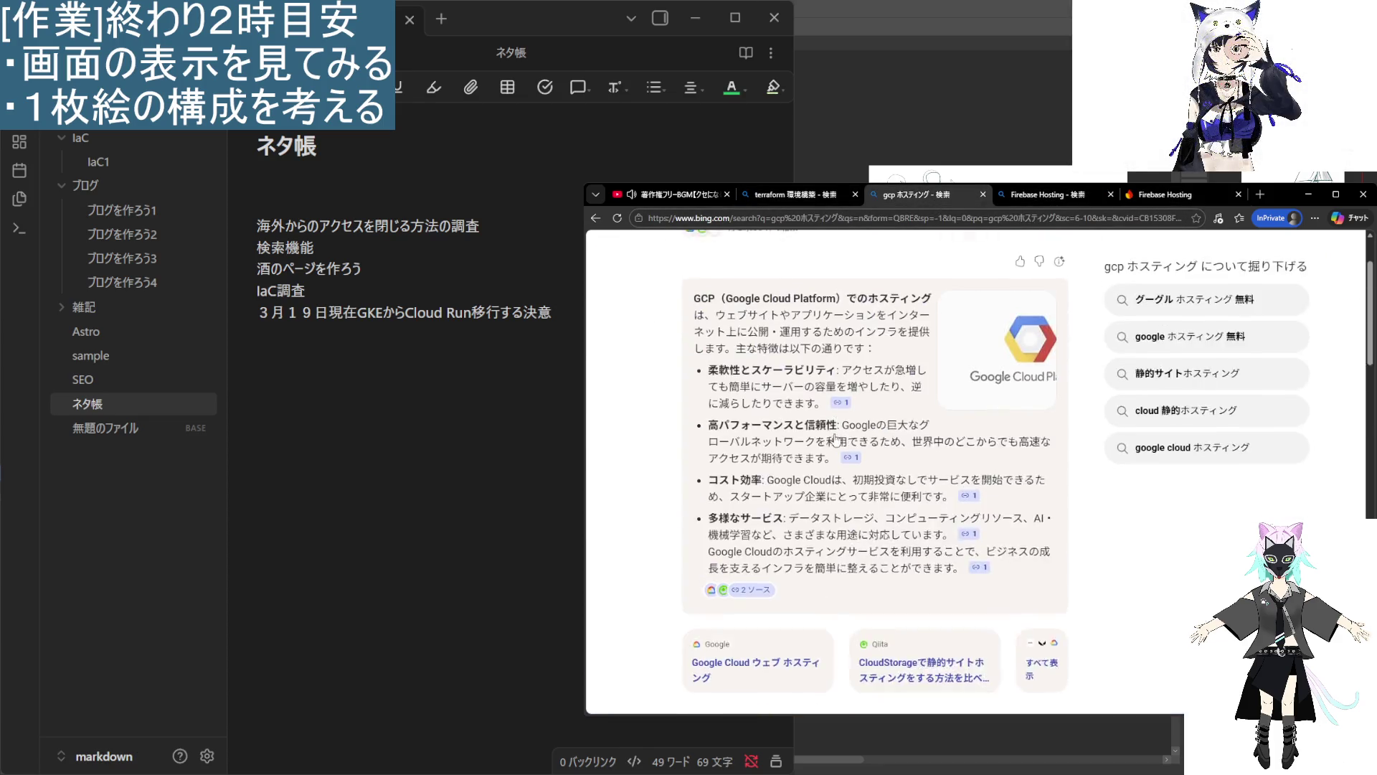
{"action": "double_click", "coordinate": [732, 266]}
{"action": "type", "text": "静的"}
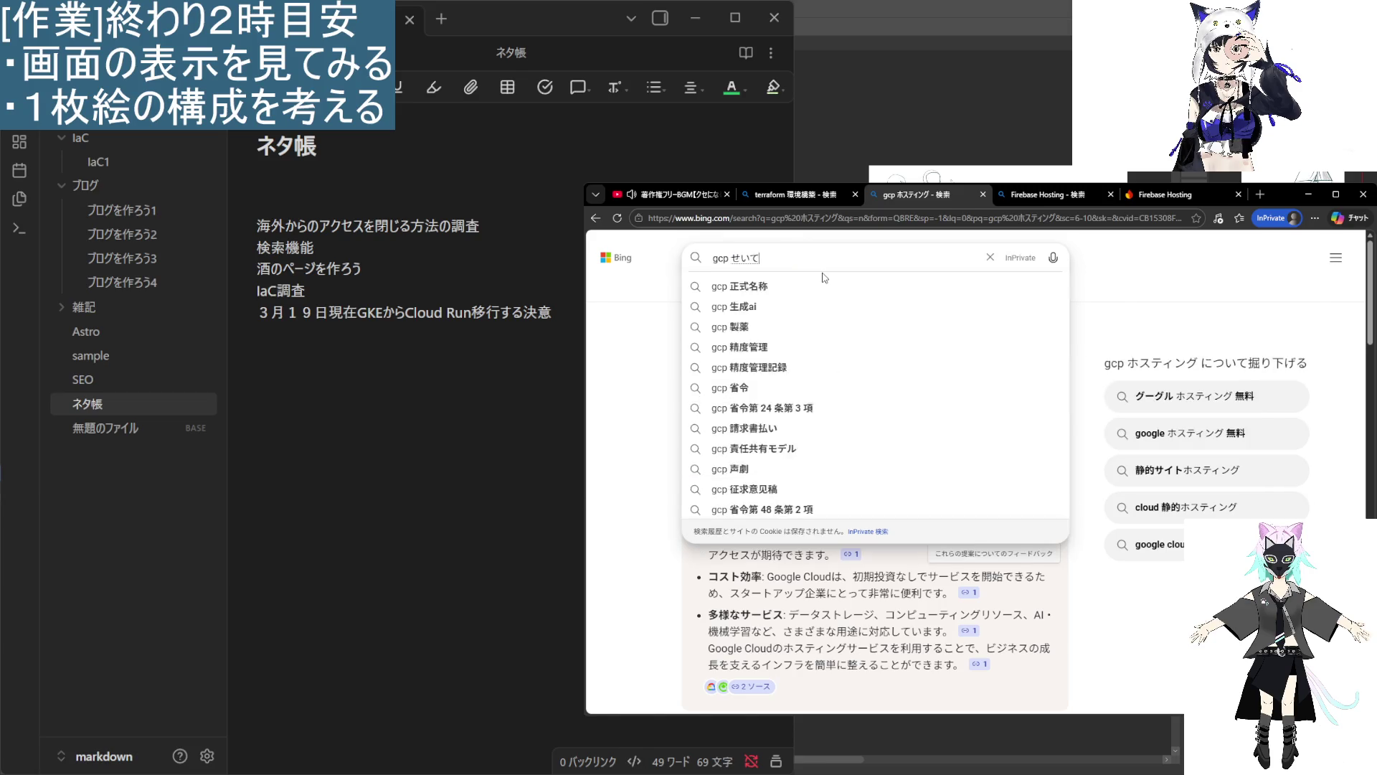
{"action": "key", "text": "Return"}
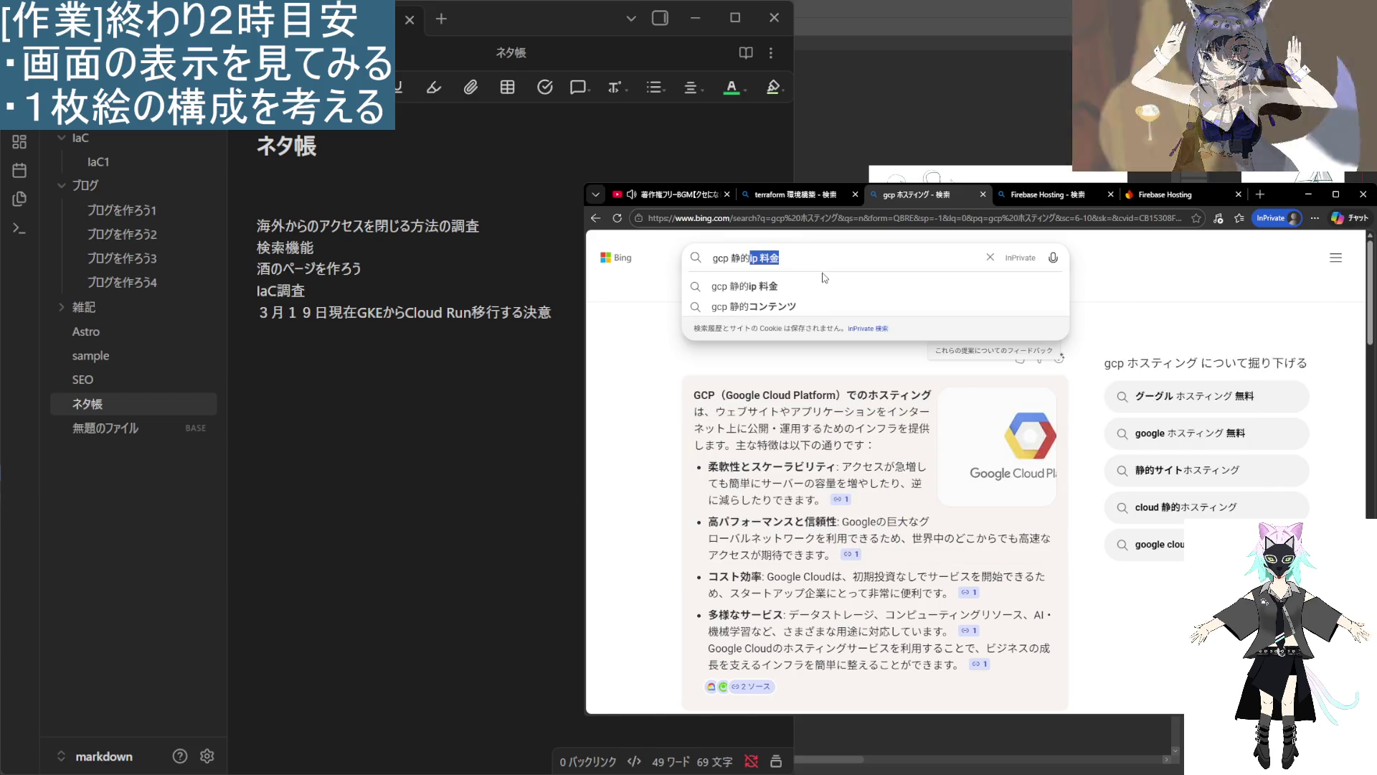
{"action": "type", "text": "ウェブサイト"}
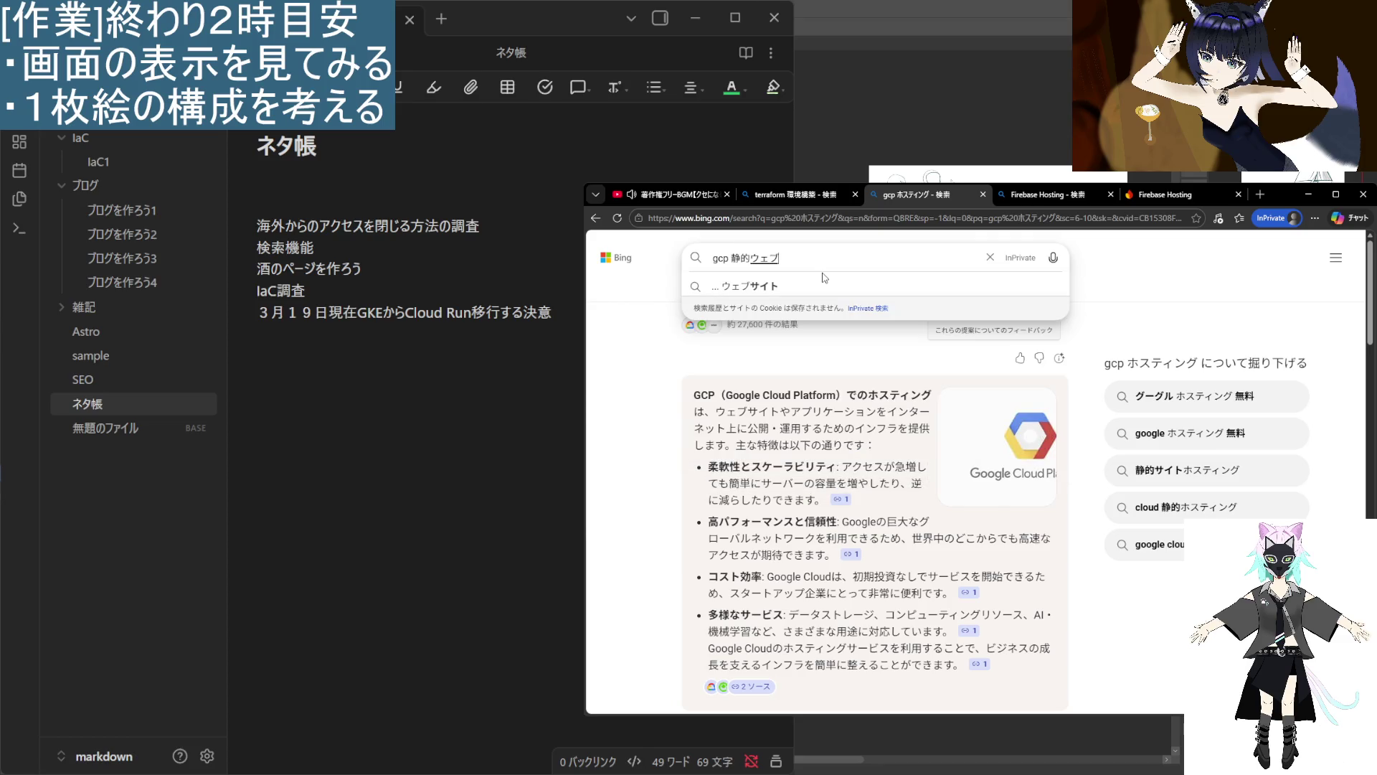
{"action": "key", "text": "Return"}
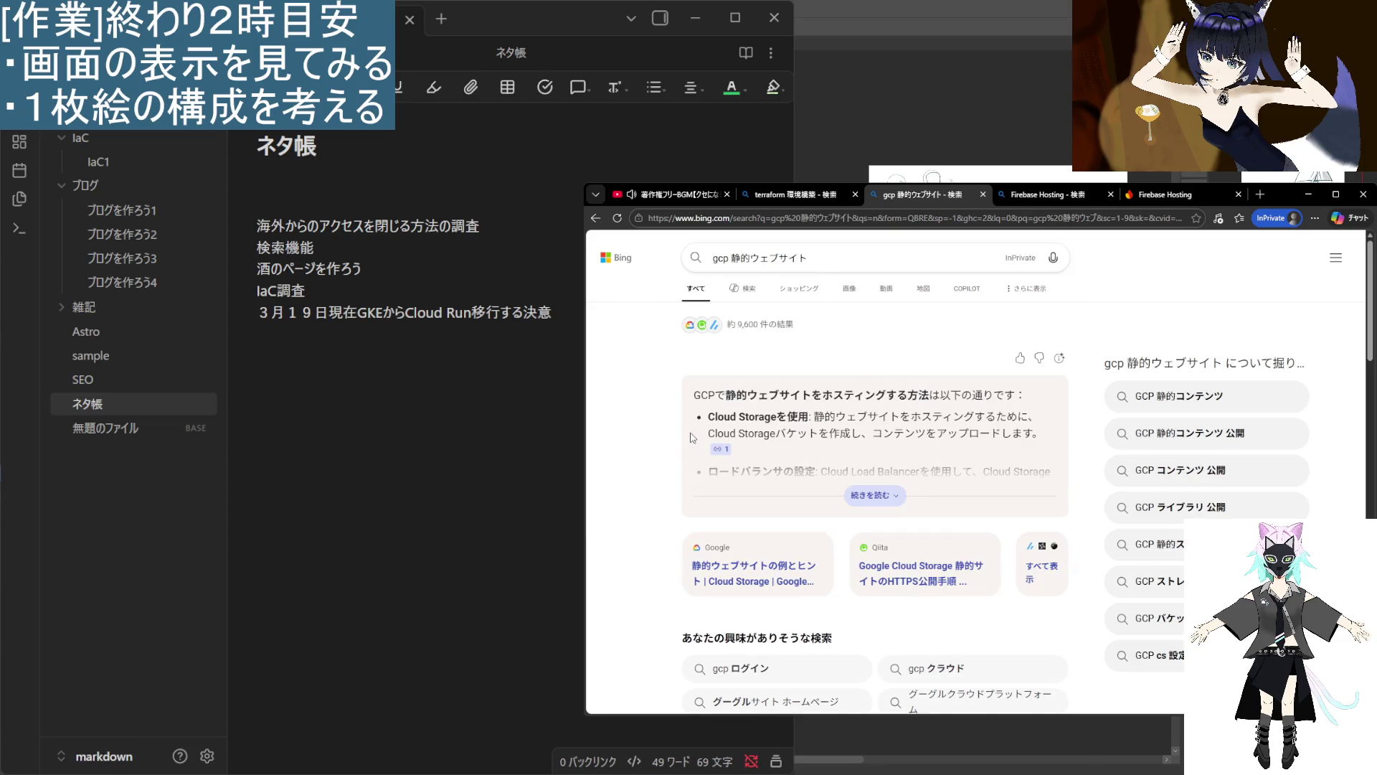
Expand the AI answer and open the linux-jp.org article on static sites from buckets.
{"action": "left_click", "coordinate": [851, 496]}
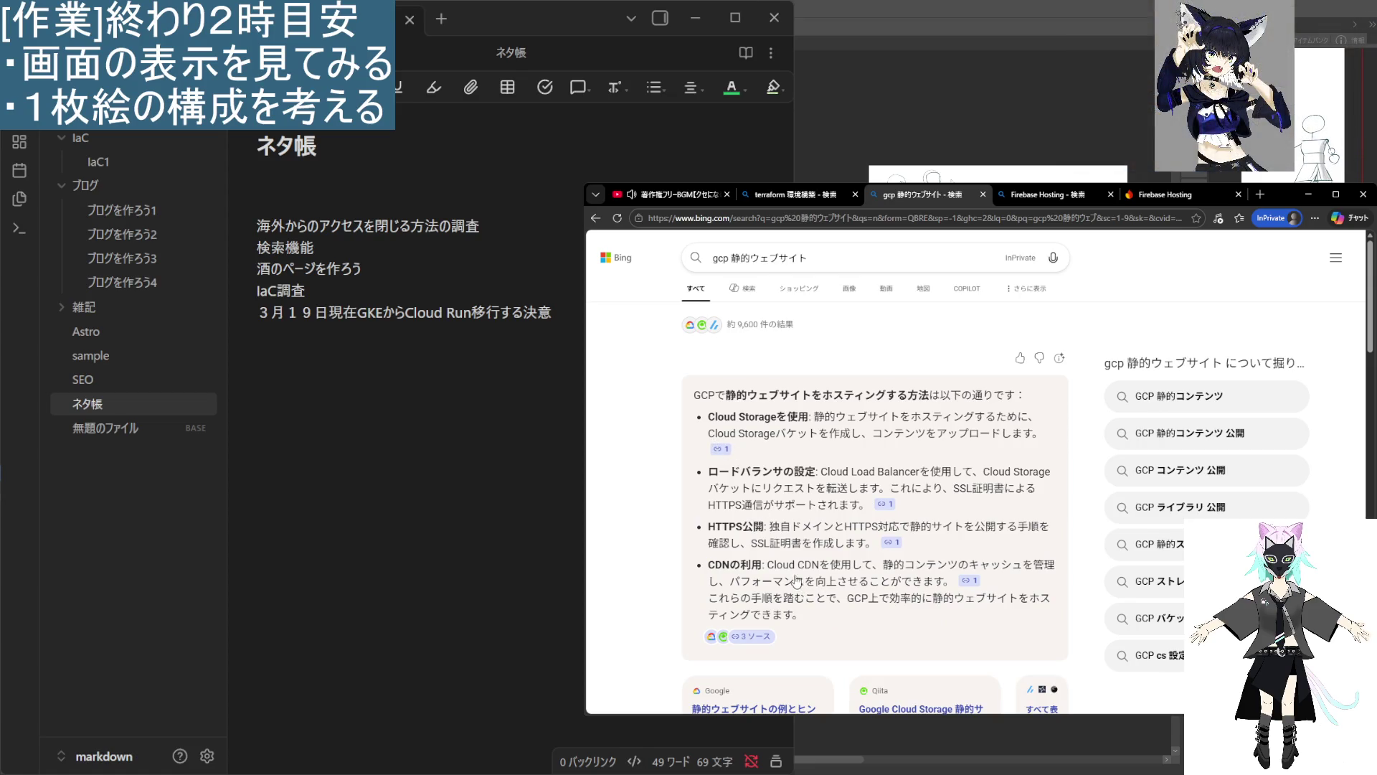
{"action": "mouse_move", "coordinate": [785, 583]}
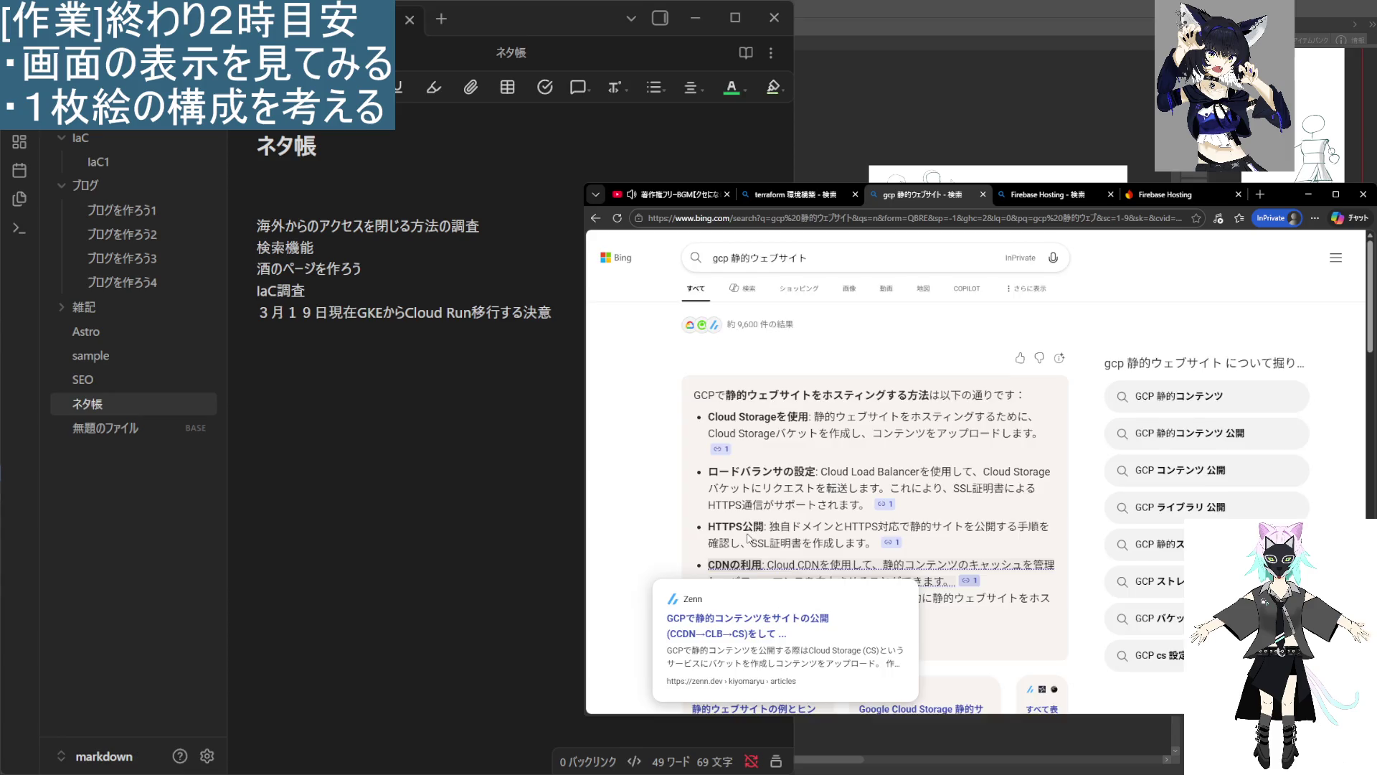
{"action": "scroll", "coordinate": [648, 402], "scroll_direction": "down", "scroll_amount": 3}
{"action": "scroll", "coordinate": [648, 401], "scroll_direction": "down", "scroll_amount": 10}
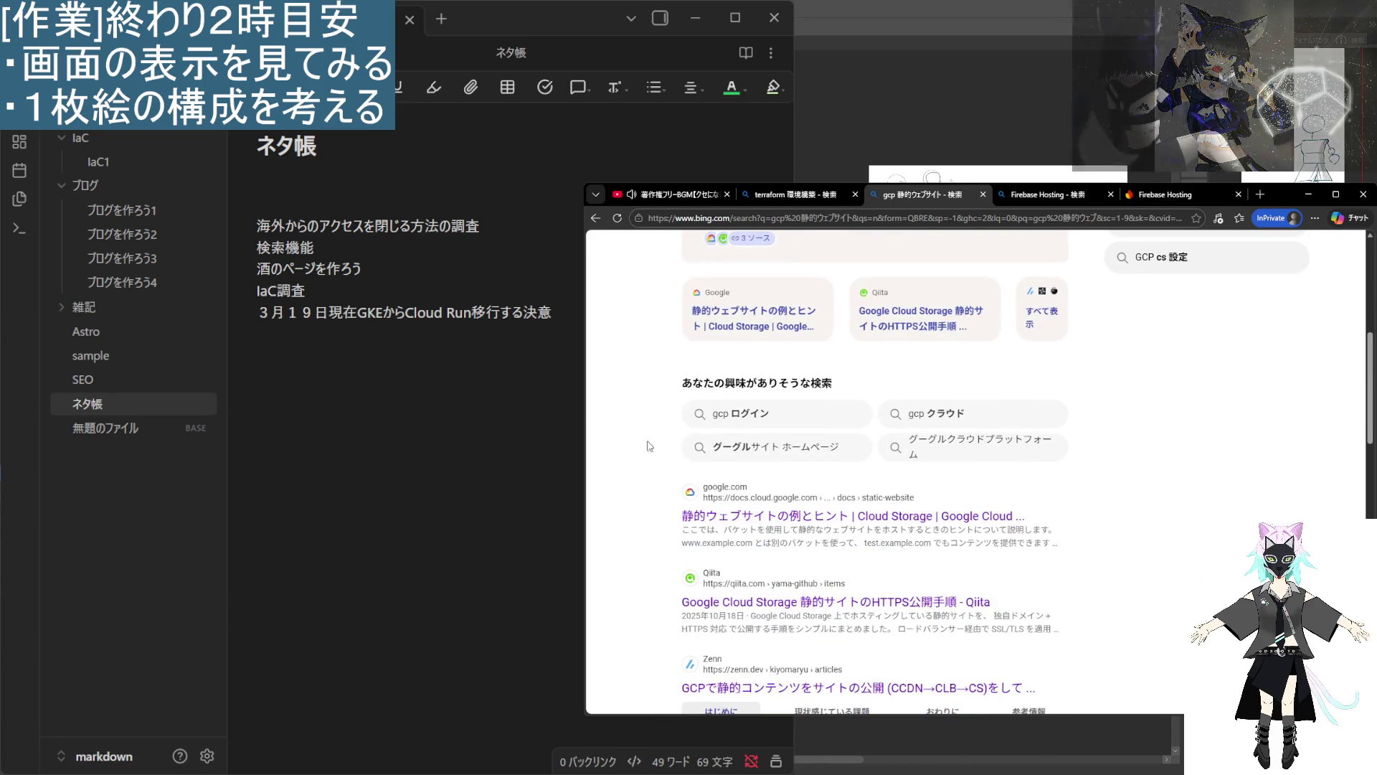
{"action": "scroll", "coordinate": [703, 415], "scroll_direction": "down", "scroll_amount": 5}
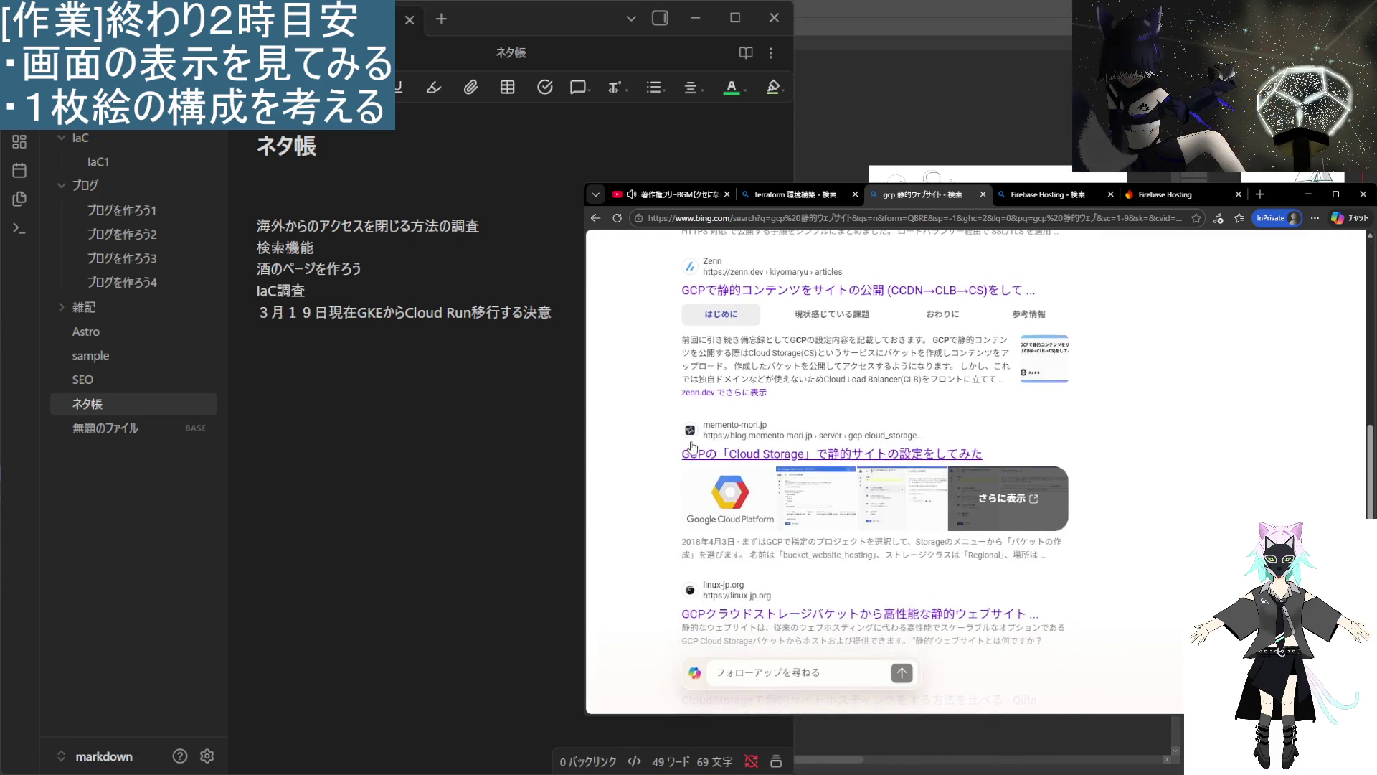
{"action": "scroll", "coordinate": [693, 640], "scroll_direction": "down", "scroll_amount": 1}
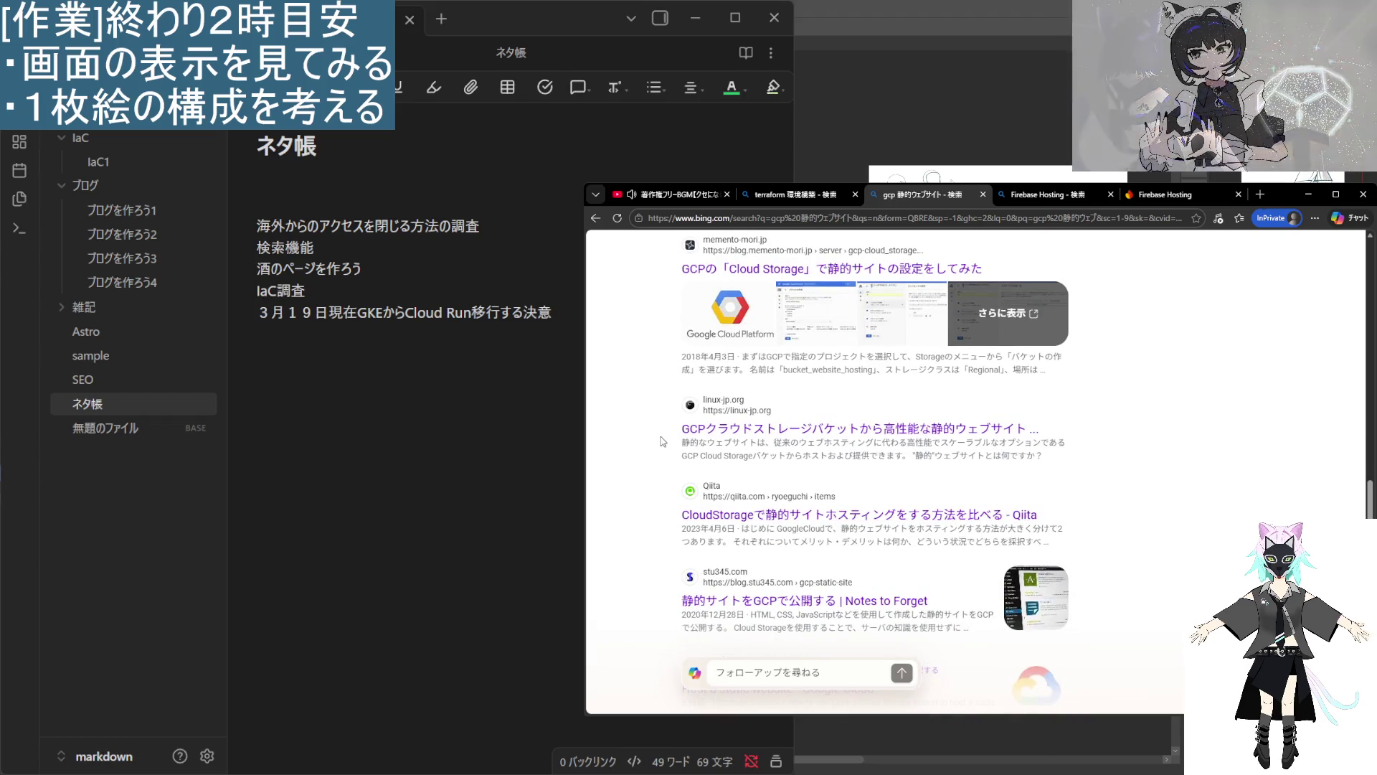
{"action": "left_click", "coordinate": [798, 440]}
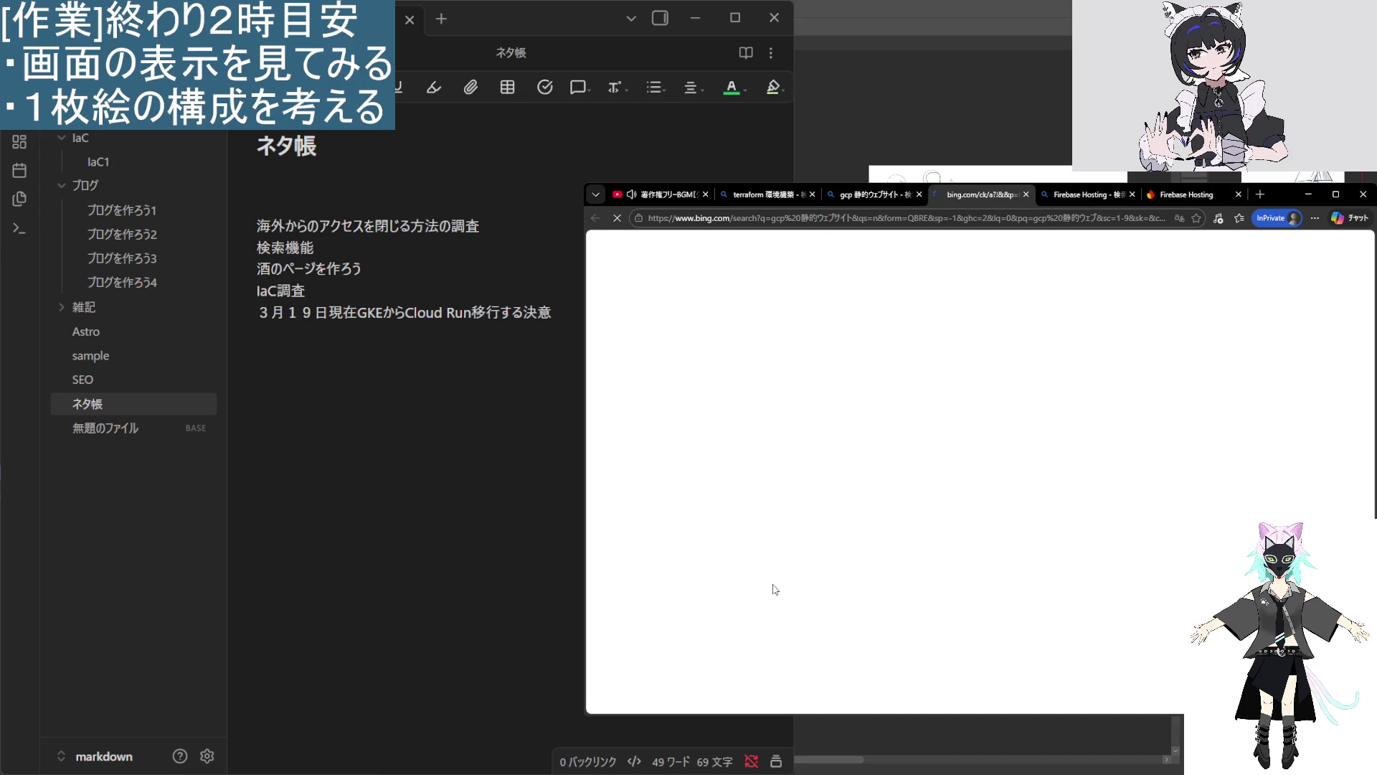
{"action": "scroll", "coordinate": [723, 445], "scroll_direction": "down", "scroll_amount": 4}
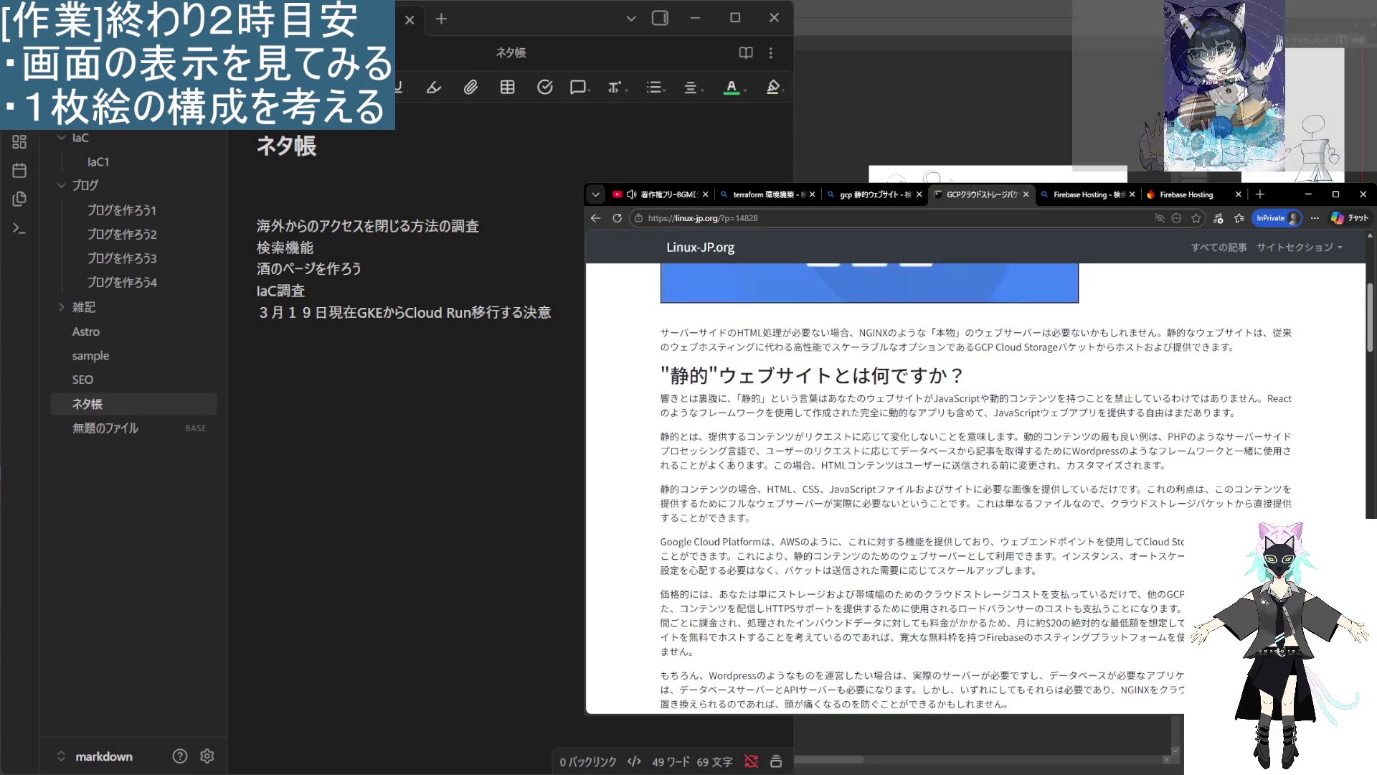
{"action": "scroll", "coordinate": [759, 506], "scroll_direction": "down", "scroll_amount": 3}
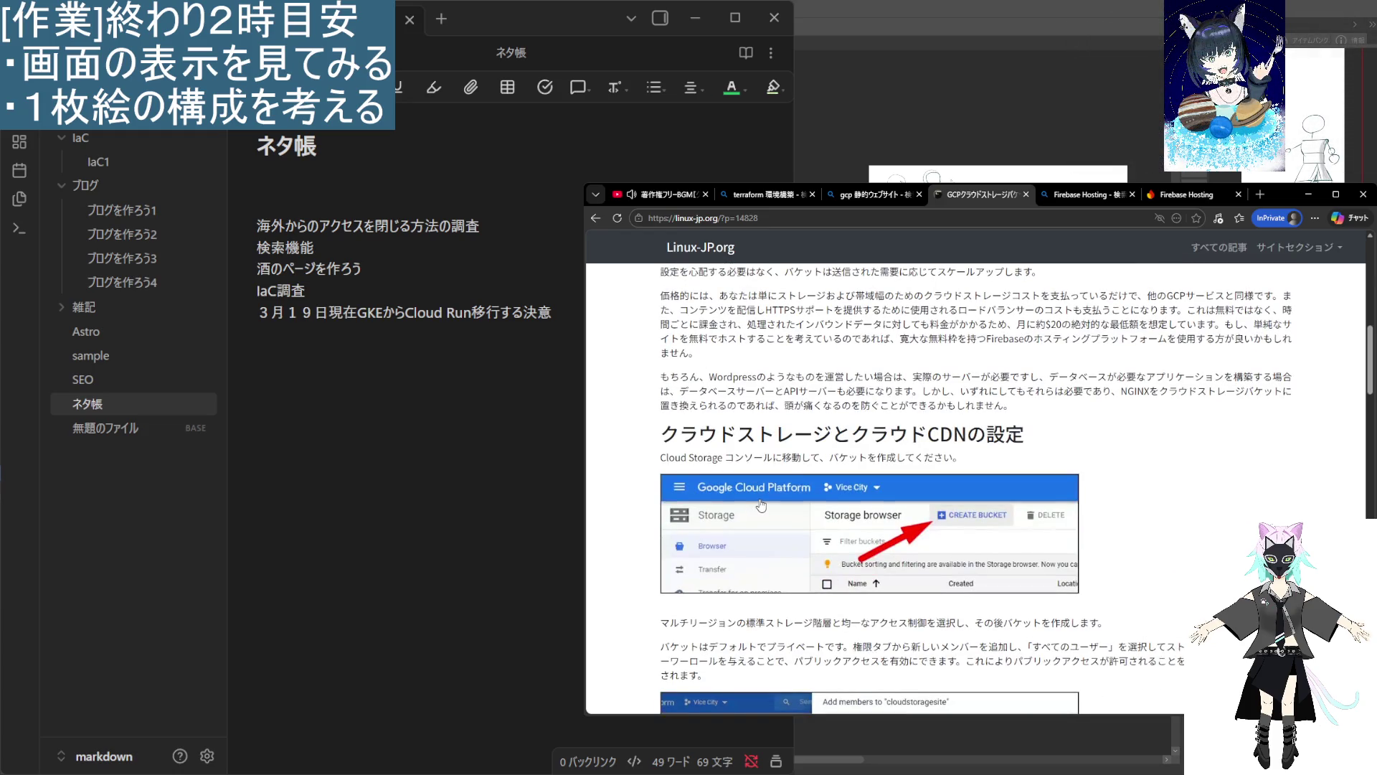
{"action": "scroll", "coordinate": [762, 506], "scroll_direction": "down", "scroll_amount": 8}
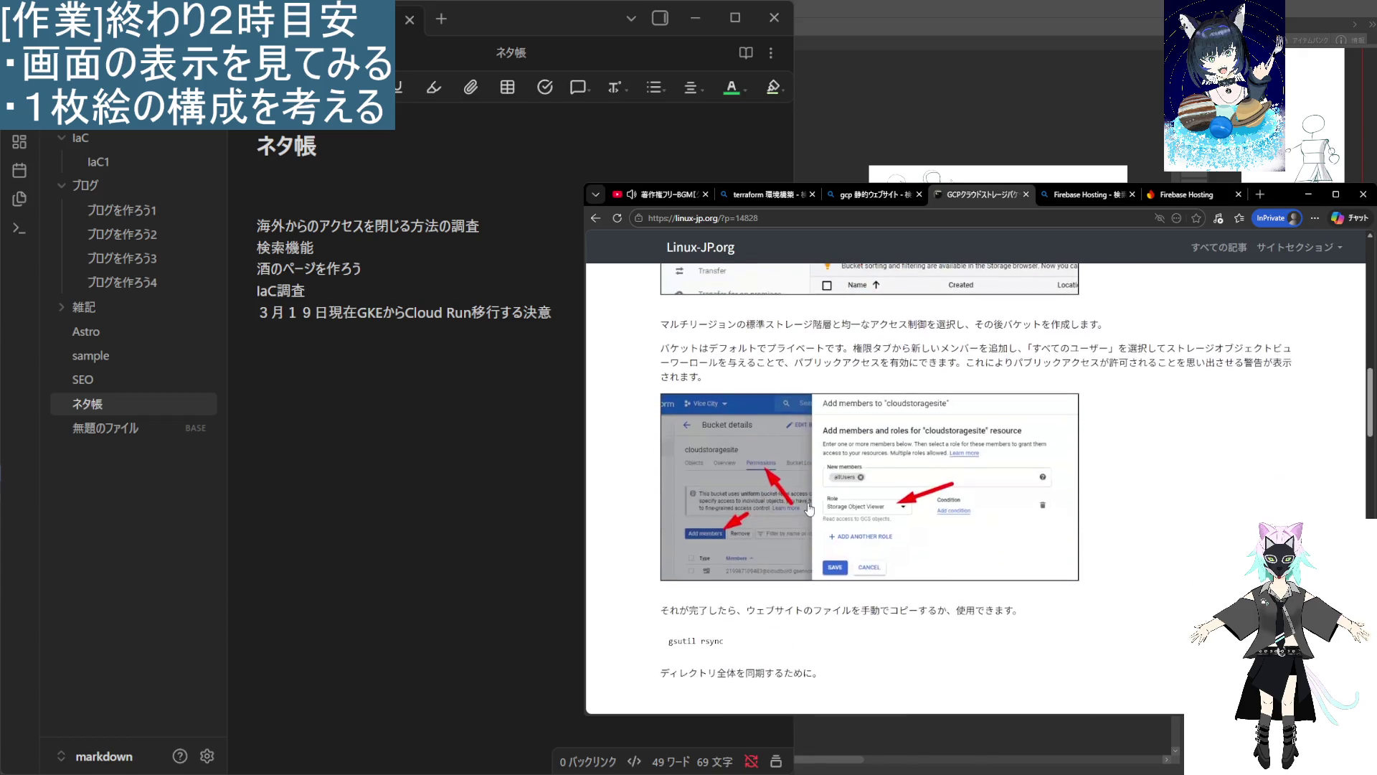
{"action": "scroll", "coordinate": [809, 514], "scroll_direction": "down", "scroll_amount": 8}
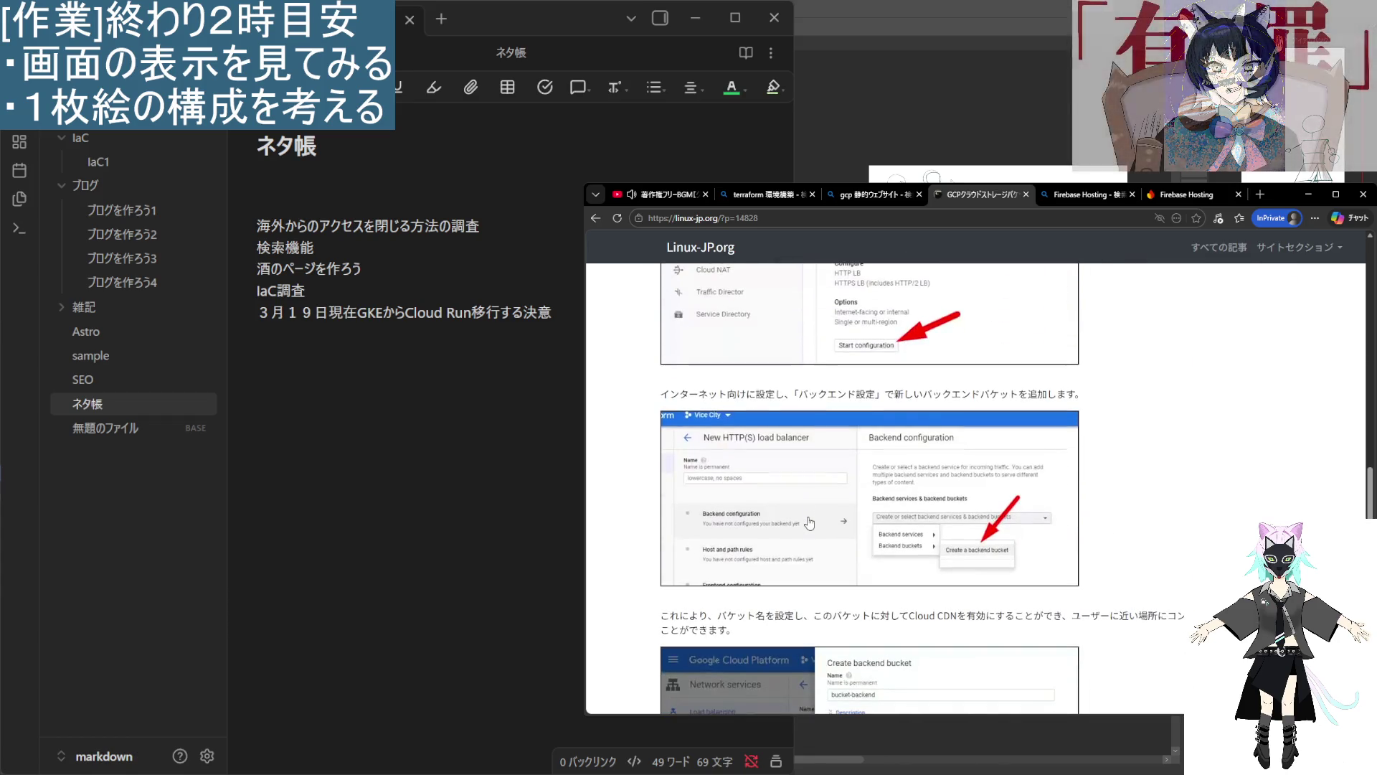
{"action": "scroll", "coordinate": [810, 522], "scroll_direction": "down", "scroll_amount": 8}
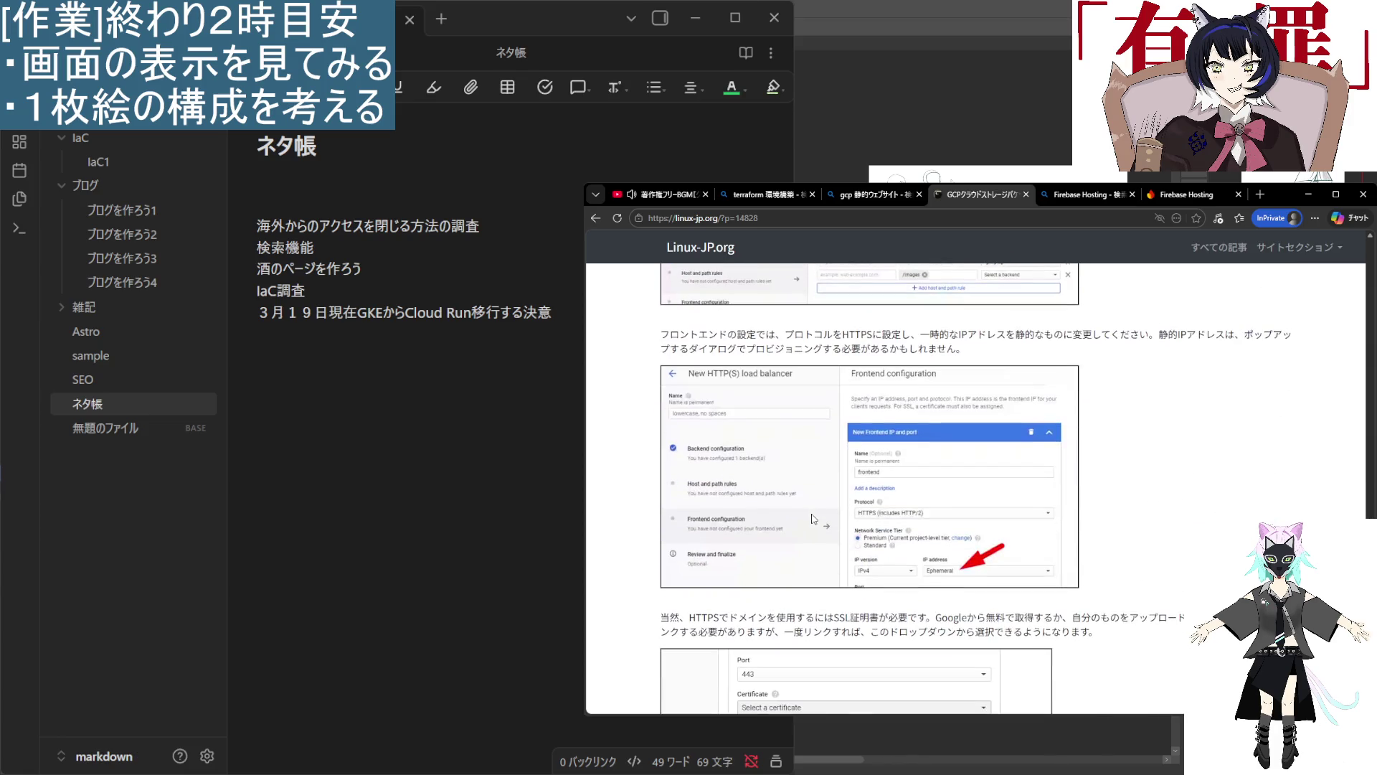
{"action": "scroll", "coordinate": [813, 519], "scroll_direction": "down", "scroll_amount": 2}
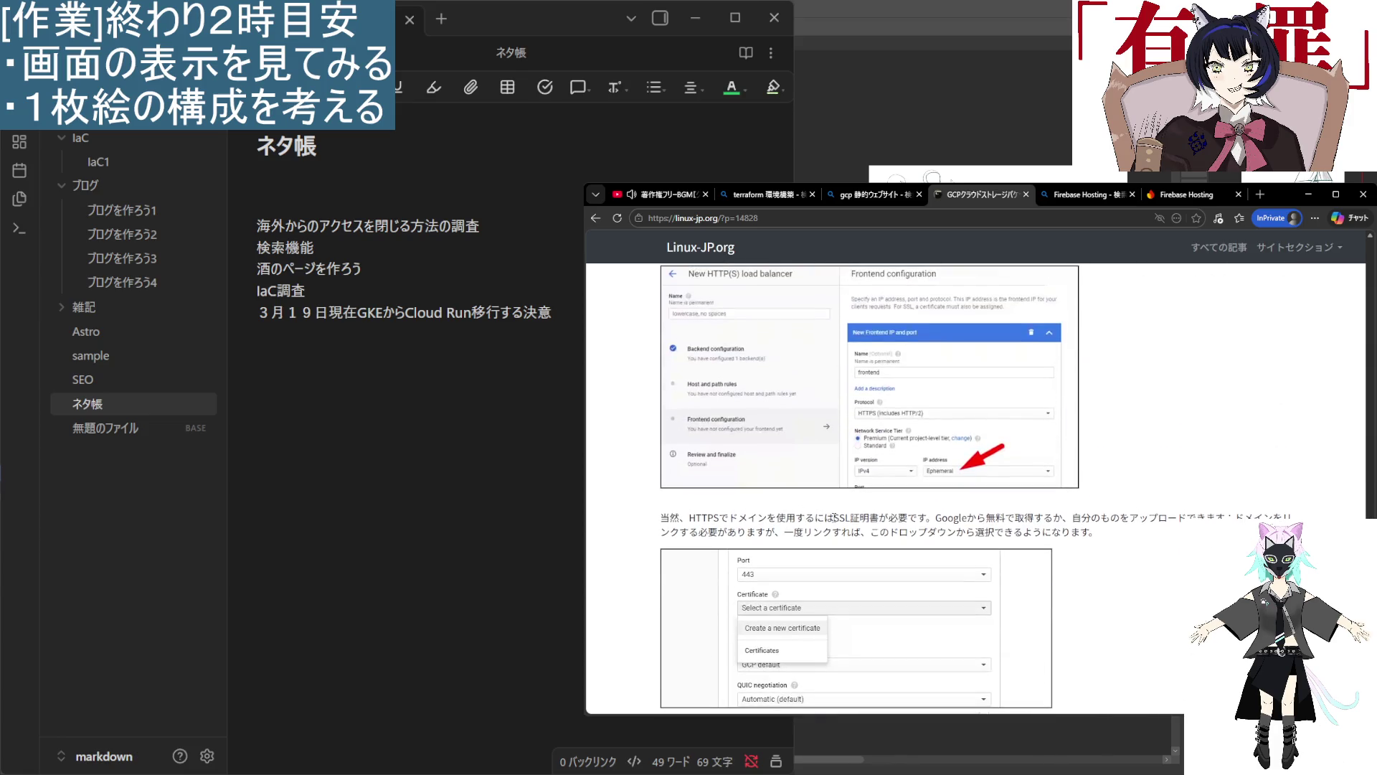
{"action": "scroll", "coordinate": [941, 545], "scroll_direction": "down", "scroll_amount": 10}
{"action": "scroll", "coordinate": [891, 626], "scroll_direction": "up", "scroll_amount": 15}
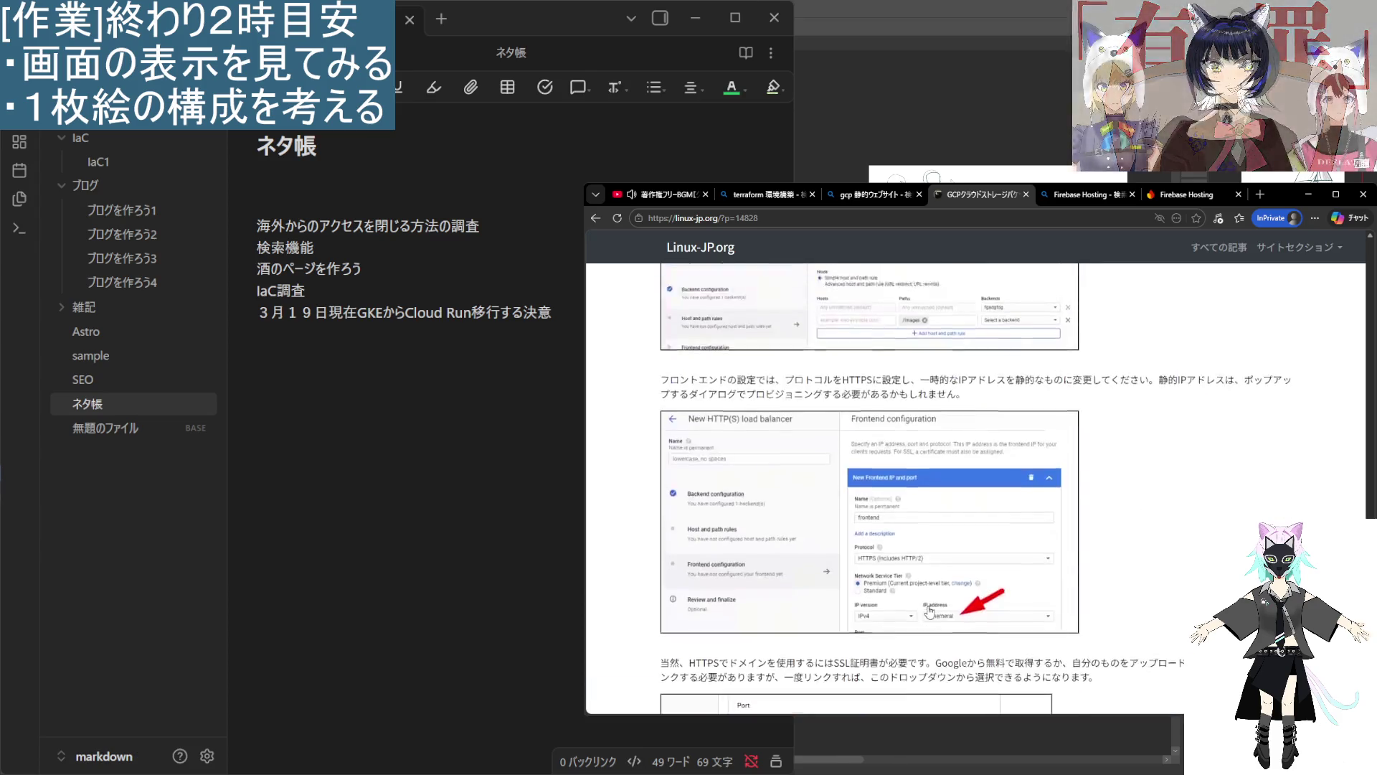
{"action": "scroll", "coordinate": [891, 626], "scroll_direction": "up", "scroll_amount": 15}
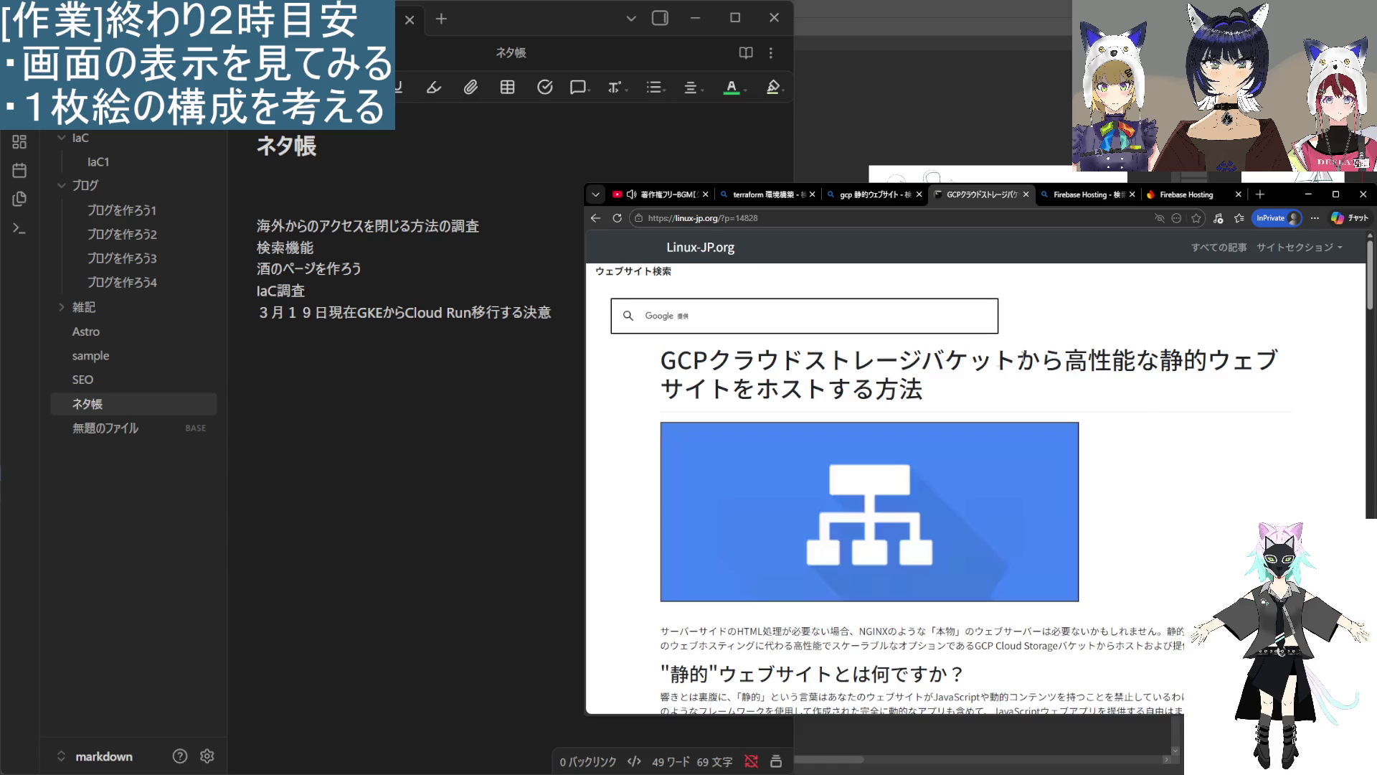
Compare the GCP static website results with the Linux-JP article.
{"action": "left_click", "coordinate": [887, 196]}
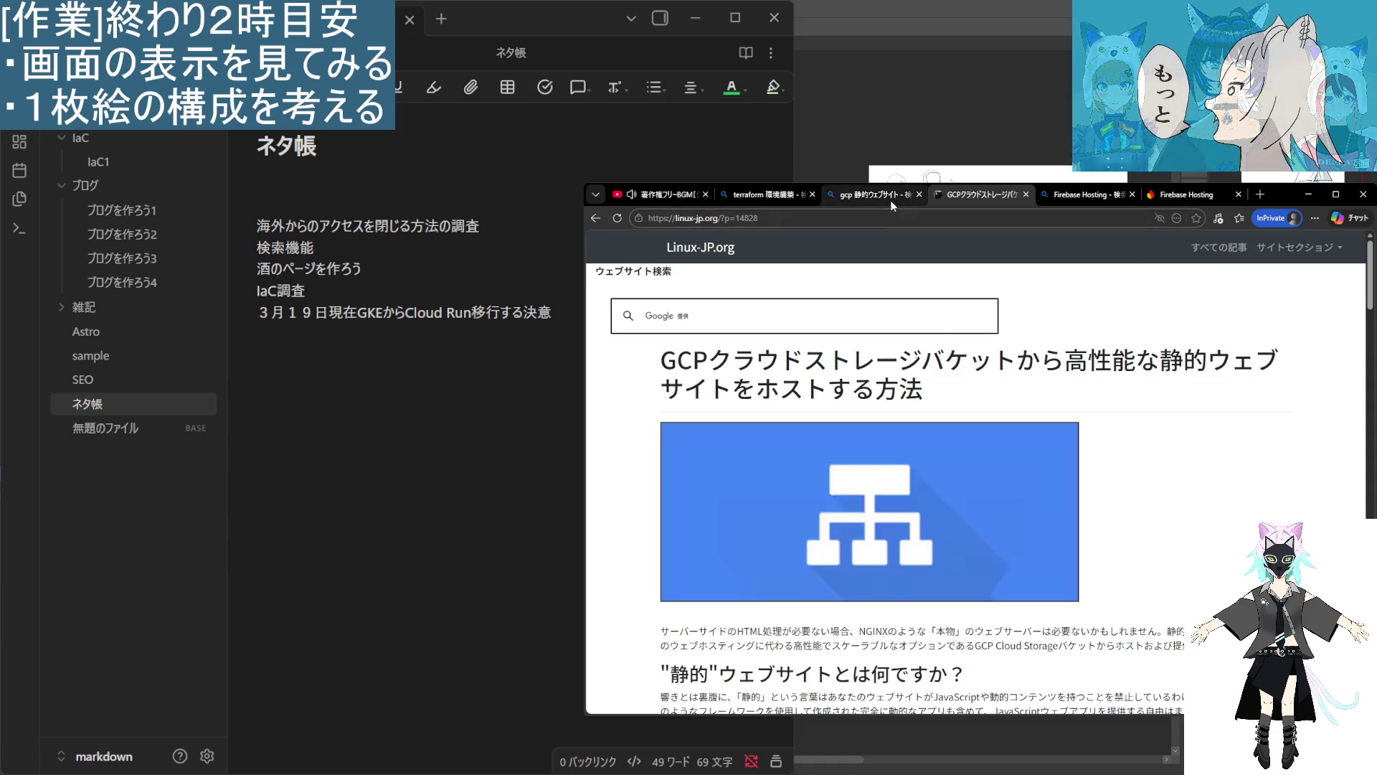
{"action": "left_click", "coordinate": [986, 194]}
{"action": "left_click", "coordinate": [846, 195]}
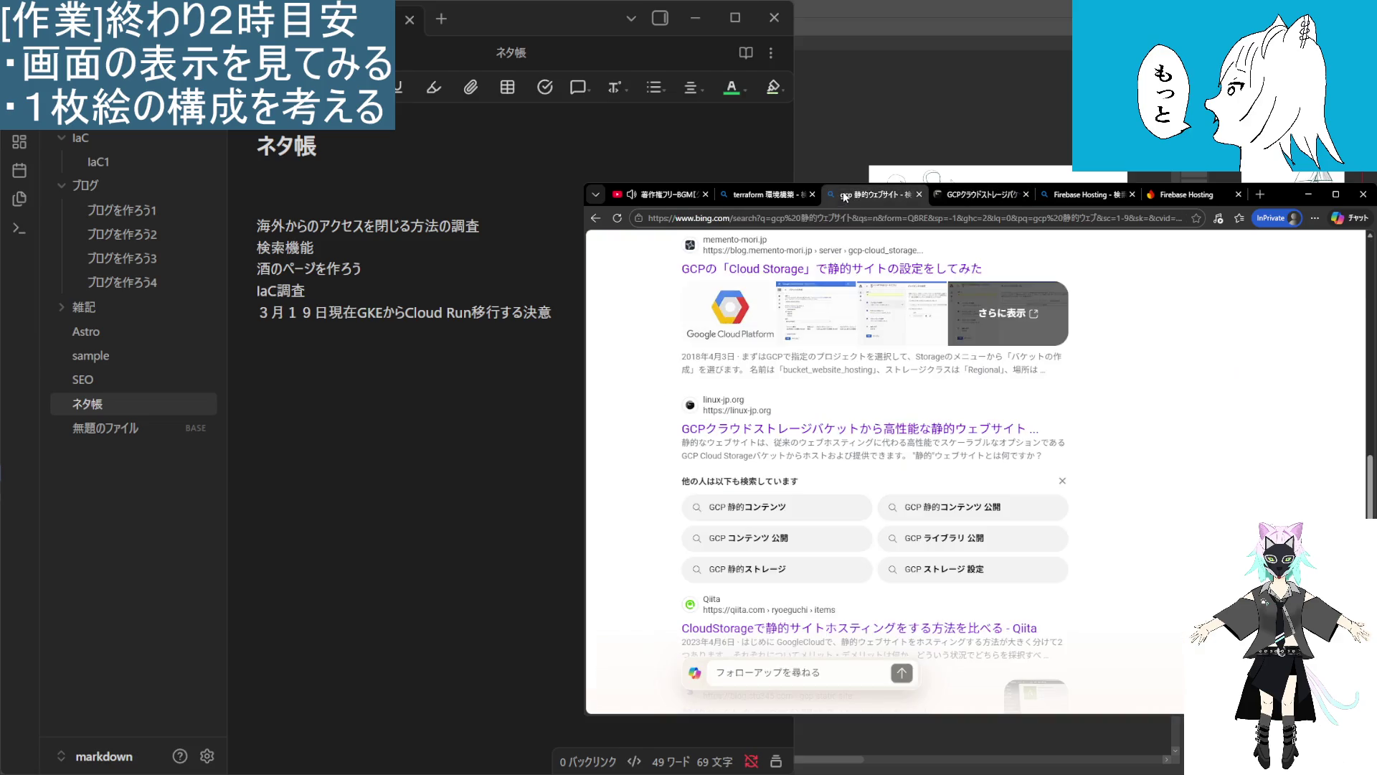
{"action": "scroll", "coordinate": [1074, 525], "scroll_direction": "down", "scroll_amount": 5}
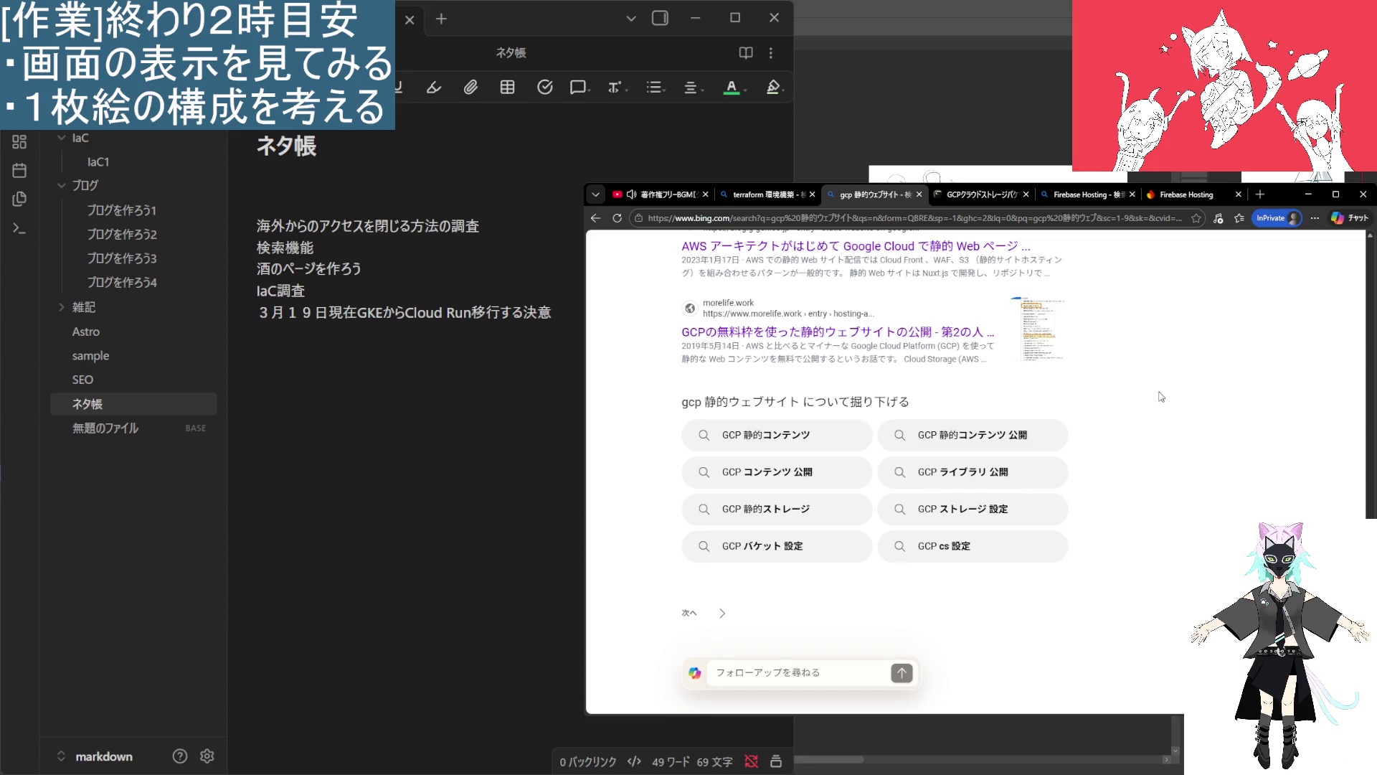
Close the gcp 静的ウェブサイト, Linux-JP, Firebase Hosting search and Firebase docs tabs.
{"action": "left_click", "coordinate": [921, 195]}
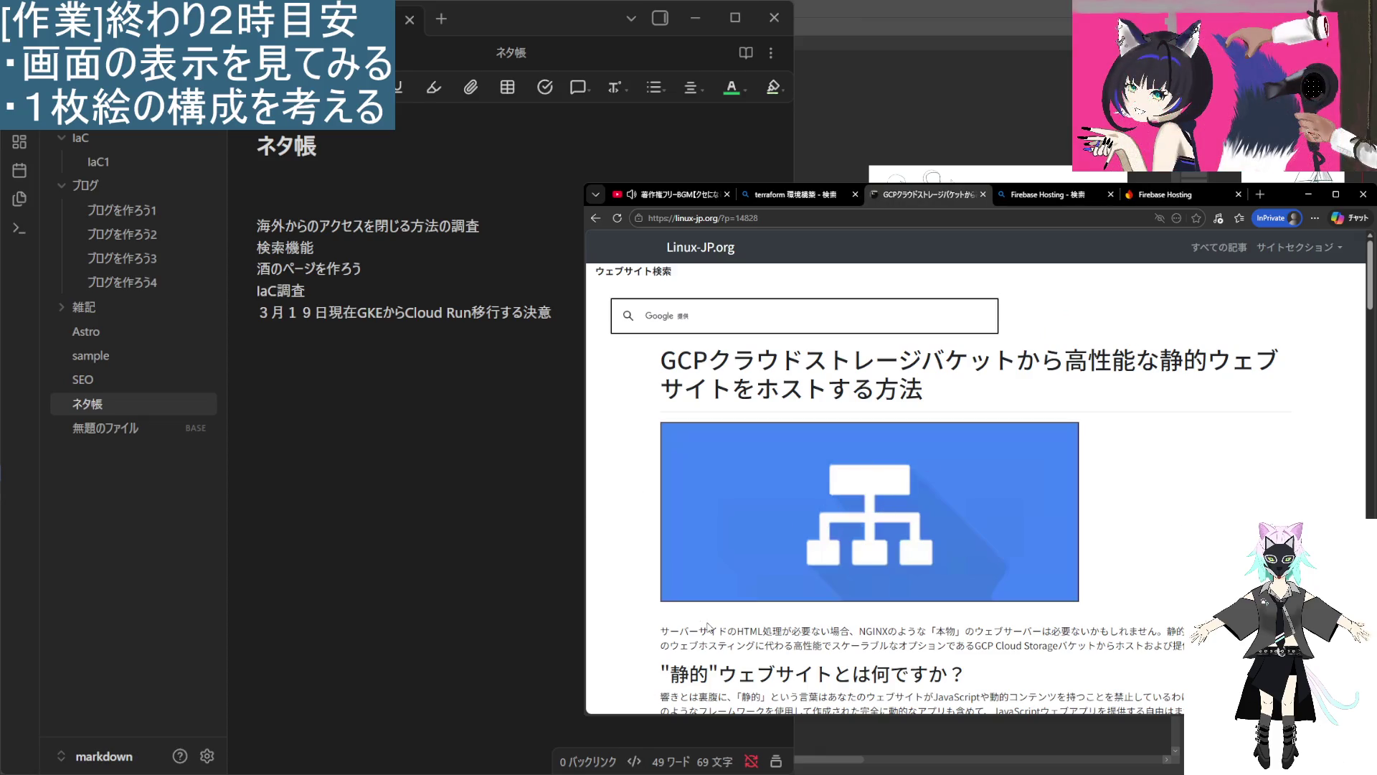
{"action": "left_click", "coordinate": [983, 194]}
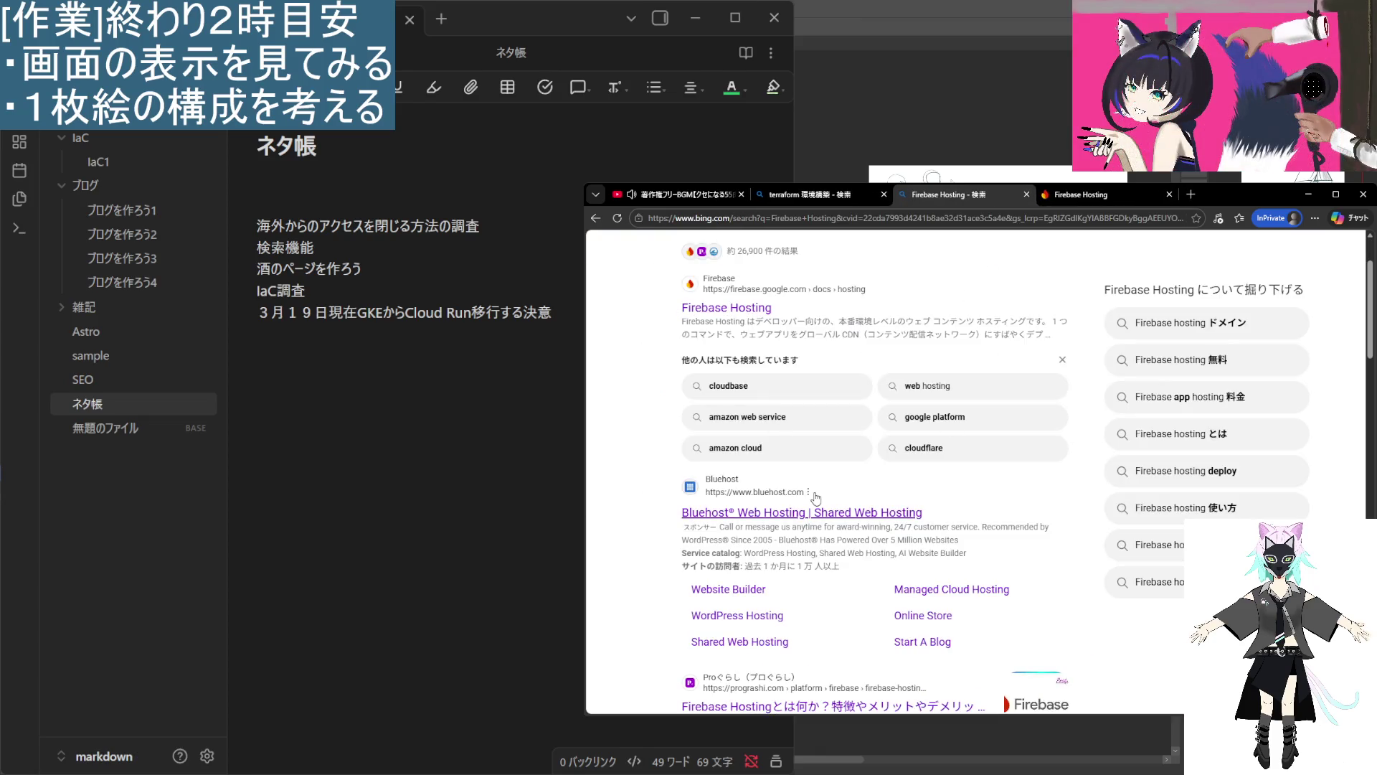
{"action": "left_click", "coordinate": [1027, 195]}
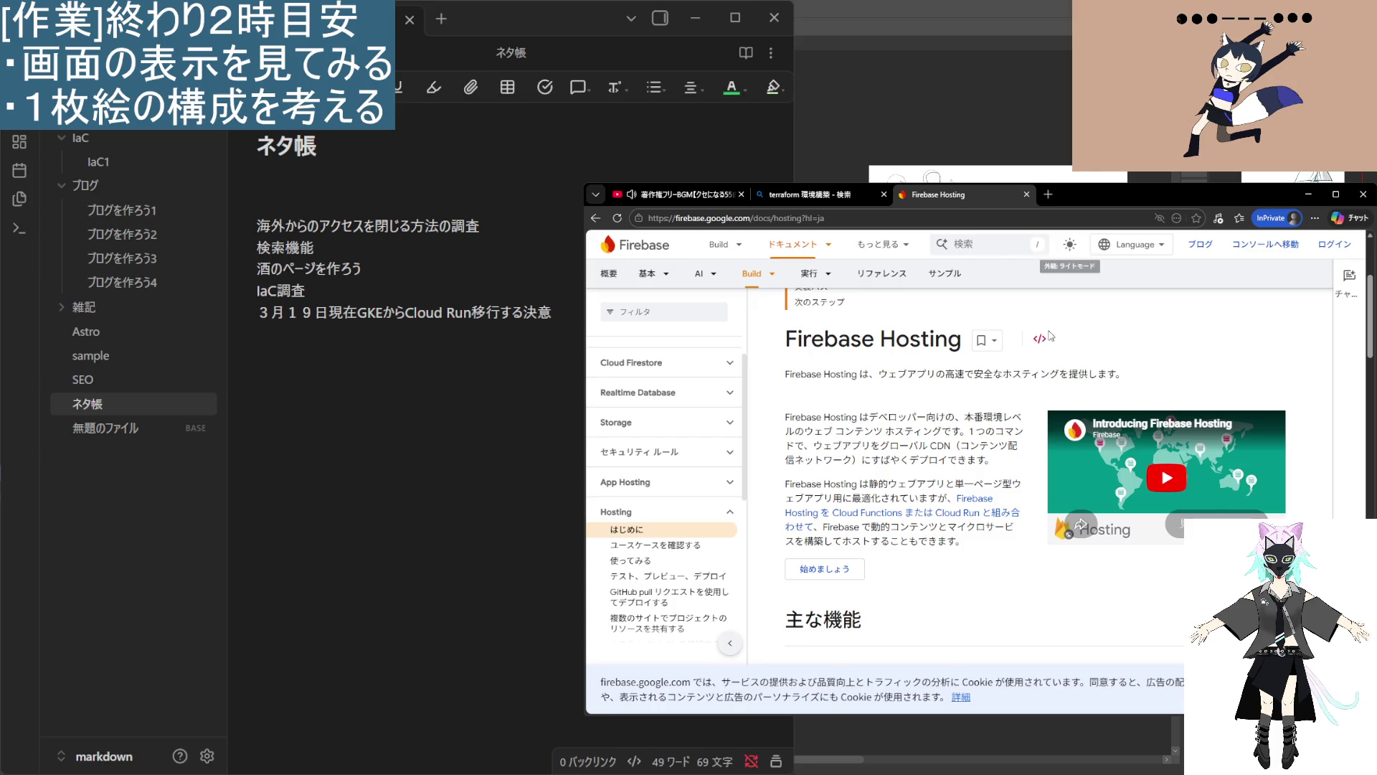
{"action": "left_click", "coordinate": [1026, 194]}
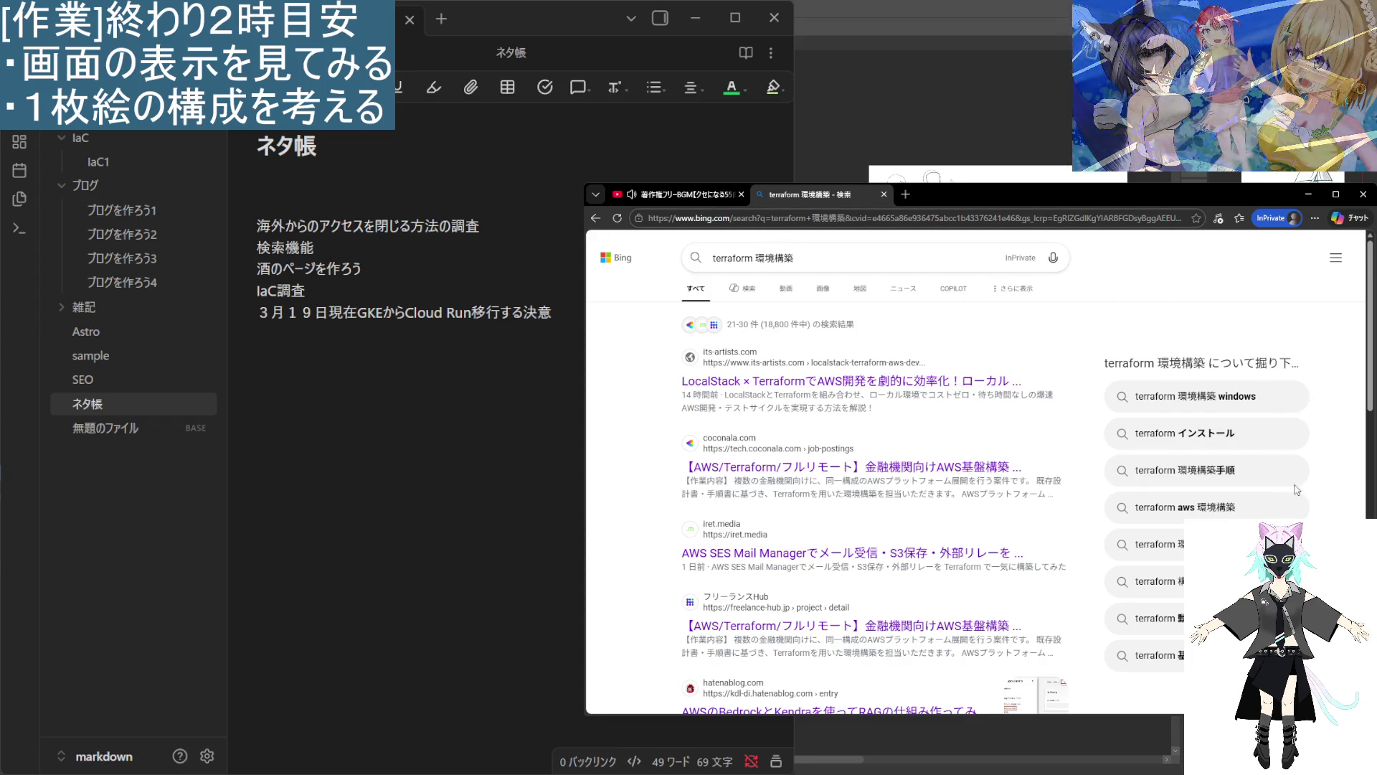
{"action": "left_click", "coordinate": [434, 373]}
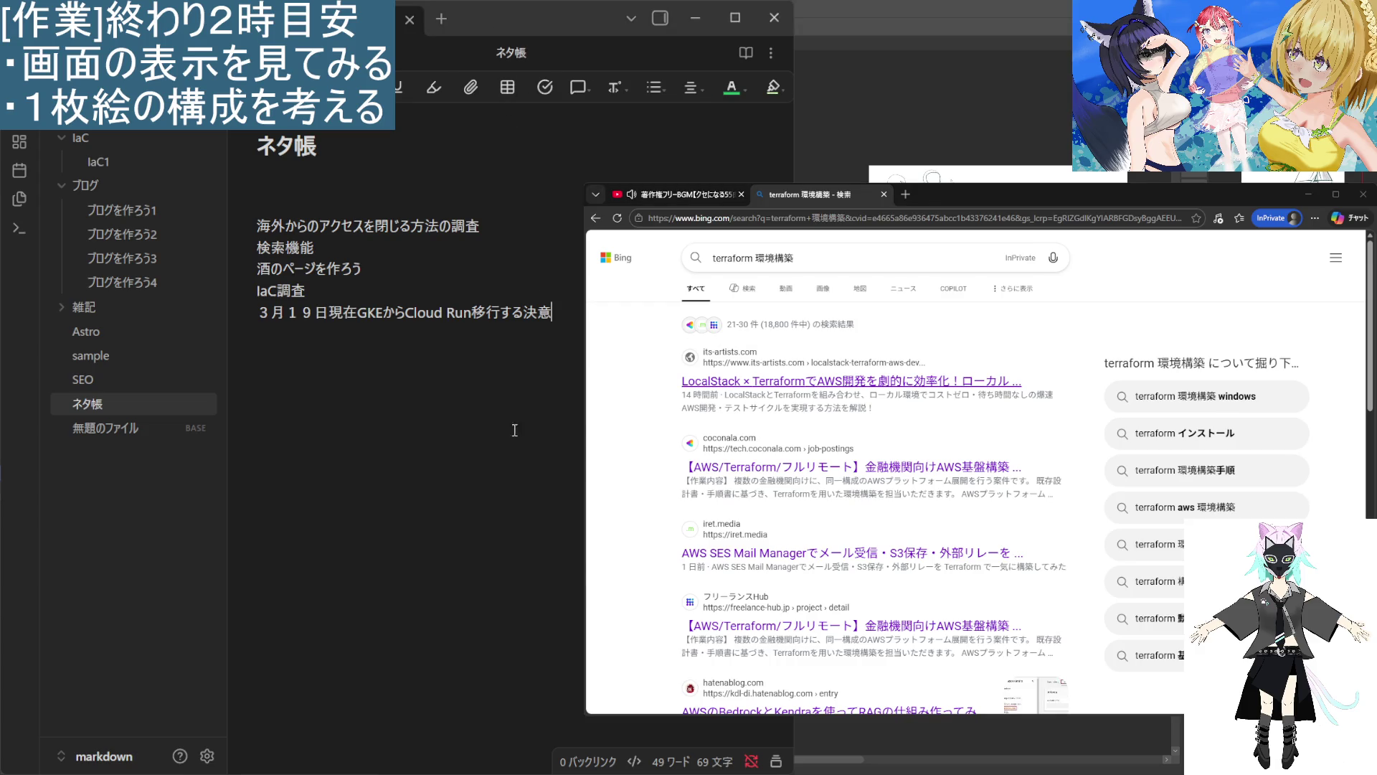
{"action": "left_click", "coordinate": [342, 286]}
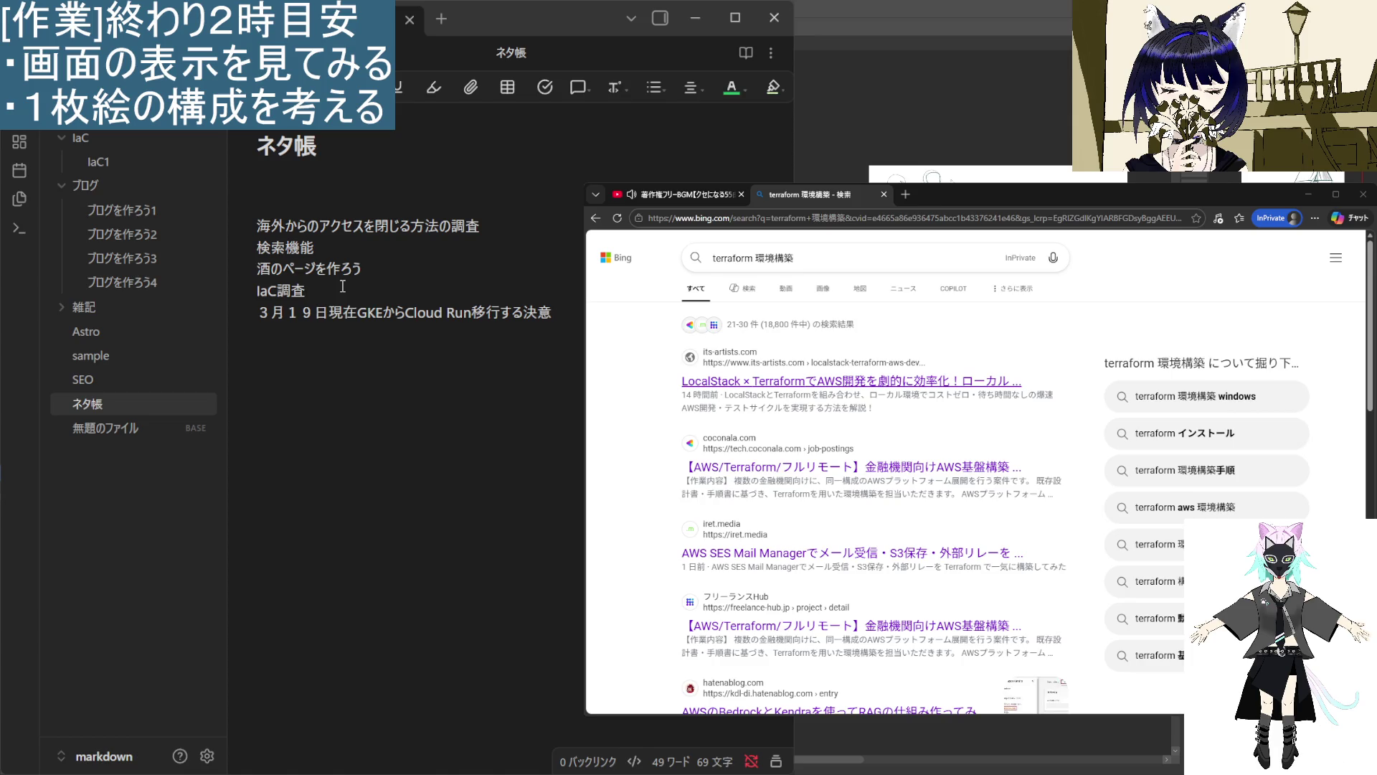
{"action": "key", "text": "Return"}
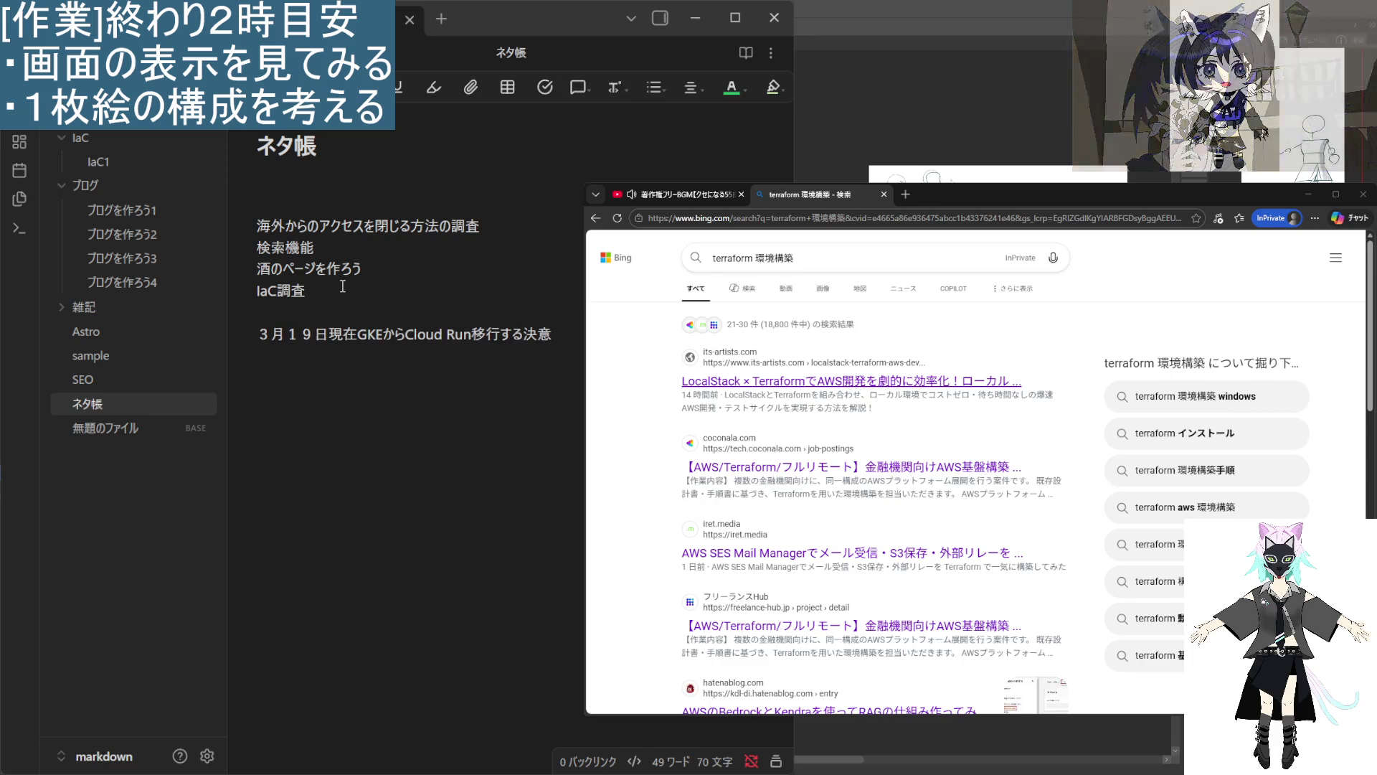
{"action": "key", "text": "BackSpace"}
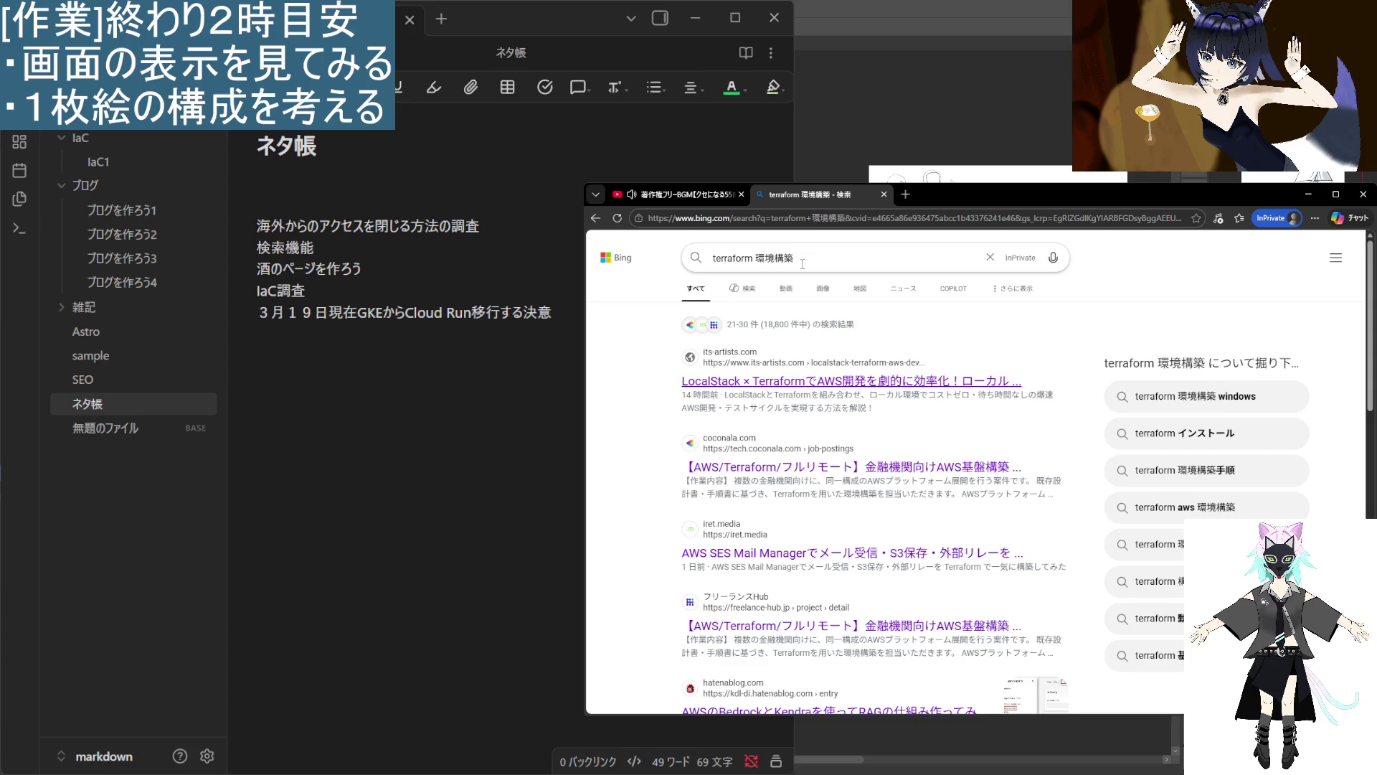
Change the query 'terraform 環境構築' to 'terraform GCP' and browse the results.
{"action": "triple_click", "coordinate": [717, 258]}
{"action": "double_click", "coordinate": [757, 258]}
{"action": "key", "text": "BackSpace"}
{"action": "type", "text": "GCP"}
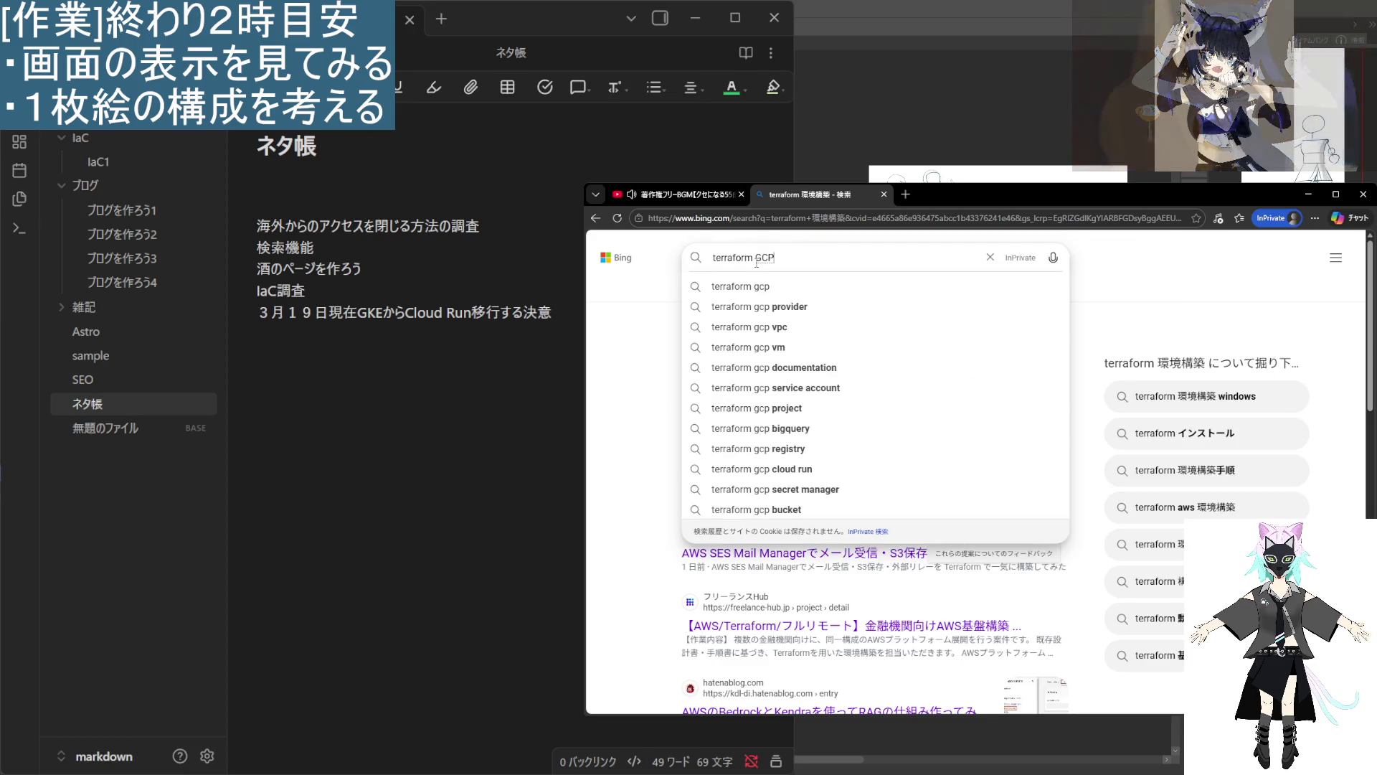
{"action": "key", "text": "Return"}
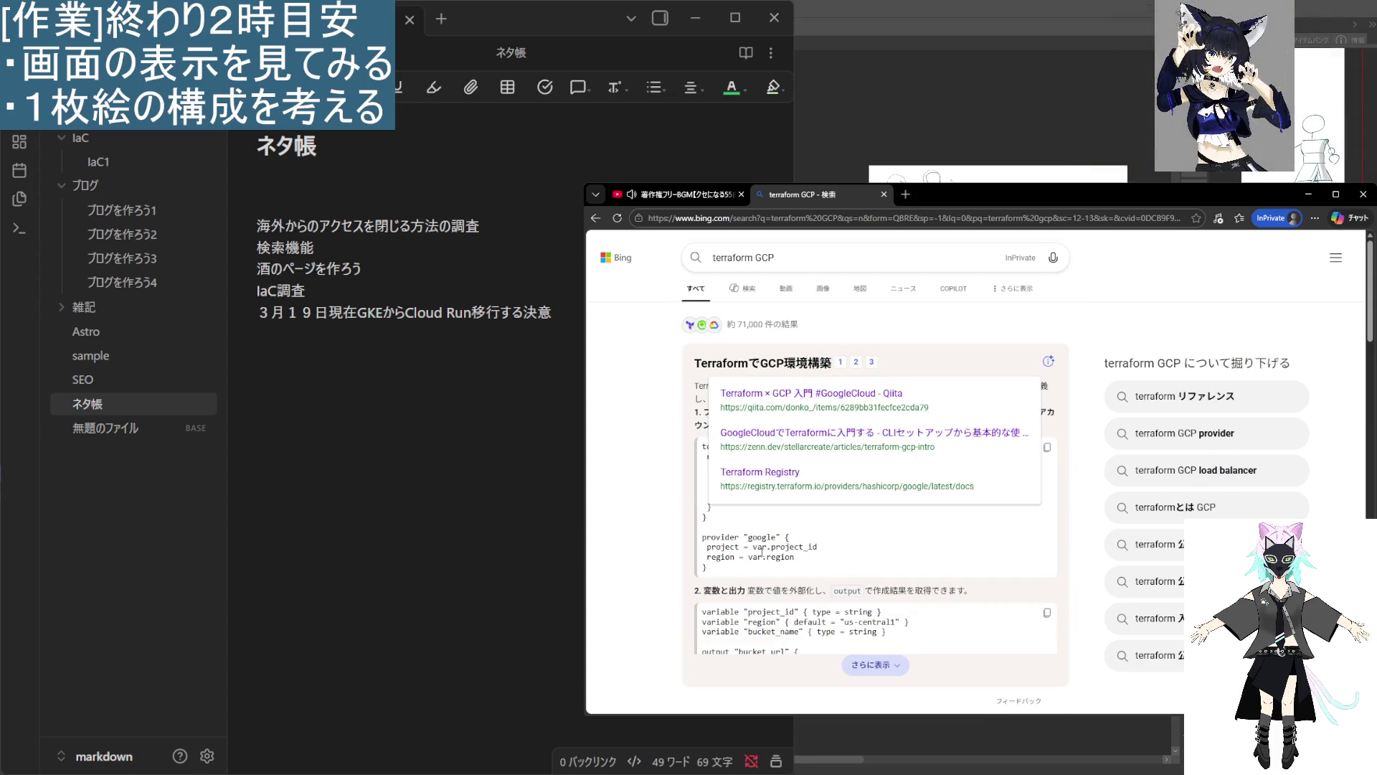
{"action": "scroll", "coordinate": [648, 480], "scroll_direction": "down", "scroll_amount": 3}
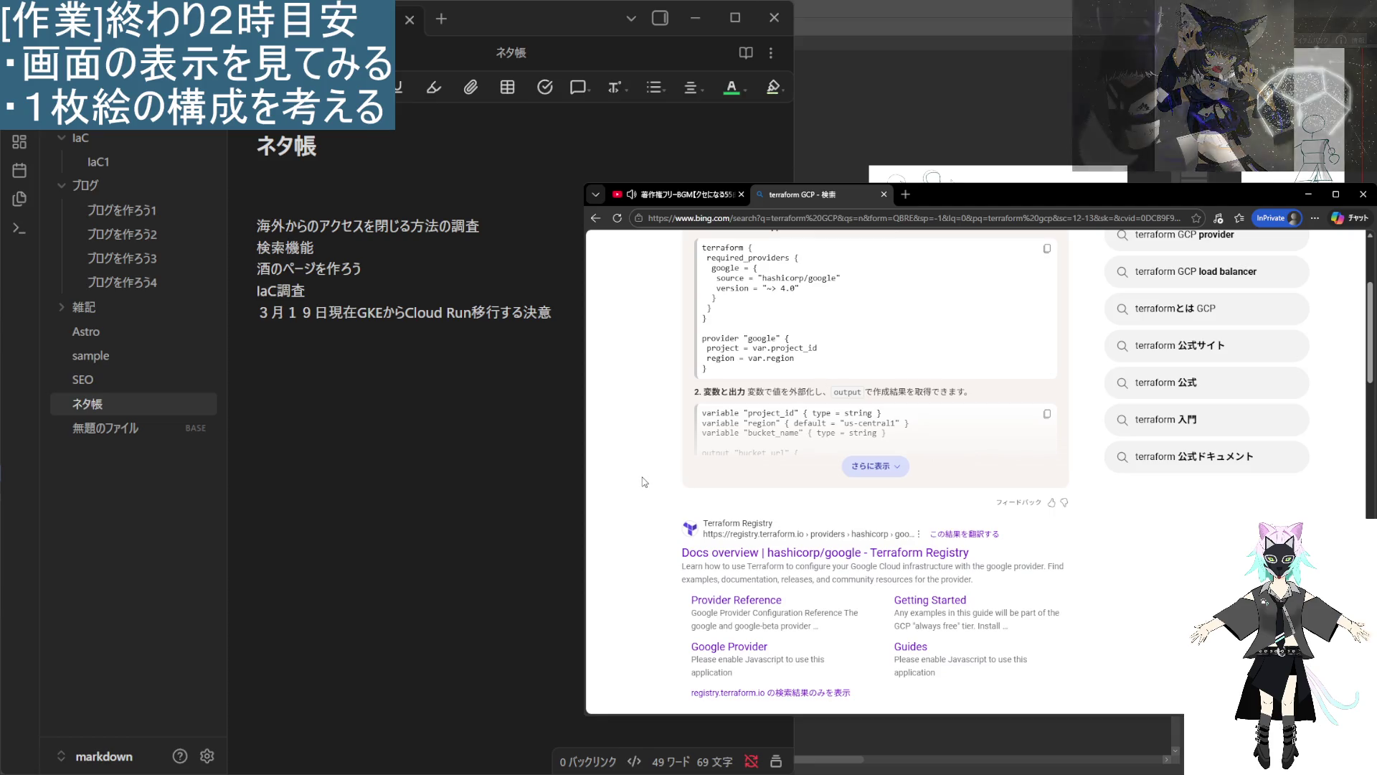
{"action": "scroll", "coordinate": [702, 505], "scroll_direction": "down", "scroll_amount": 3}
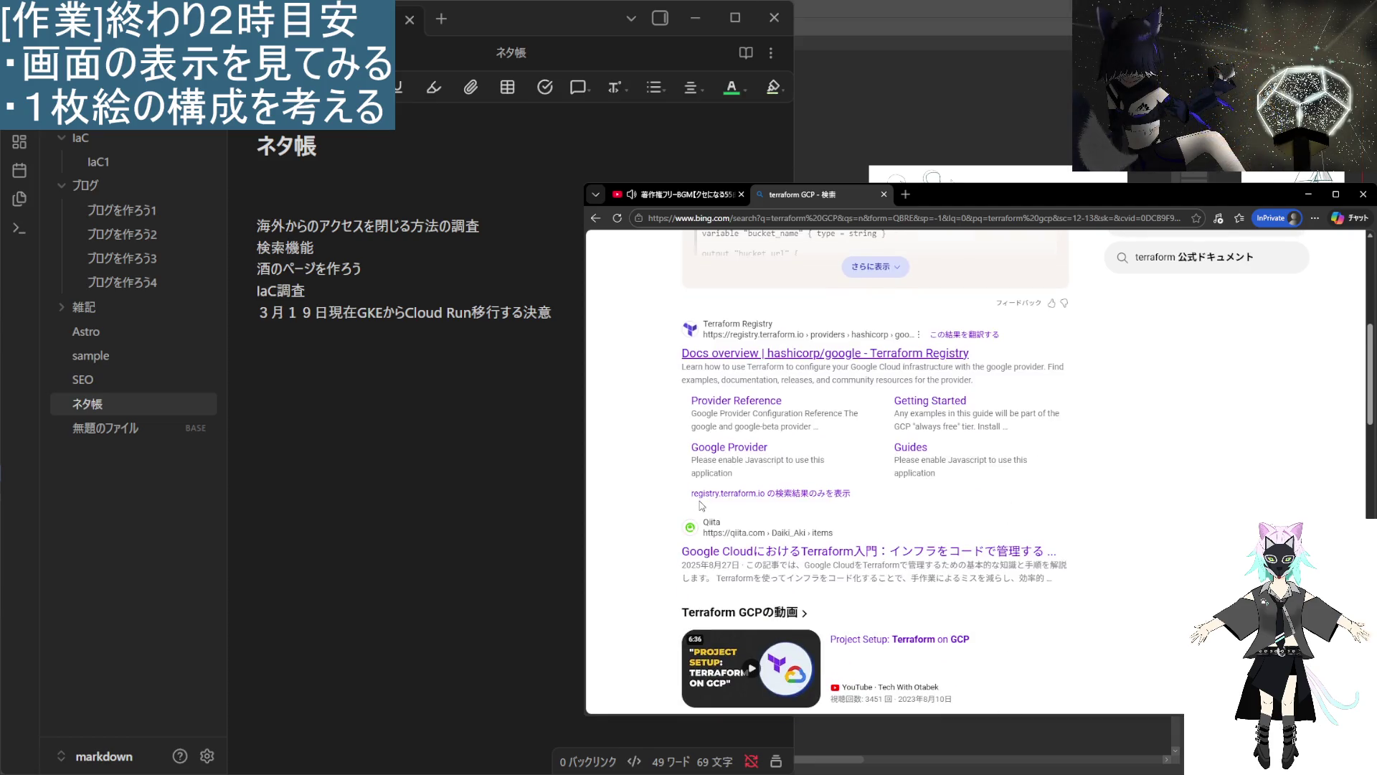
Open the Qiita Terraform on Google Cloud article and highlight the project ID comment.
{"action": "left_click", "coordinate": [894, 556]}
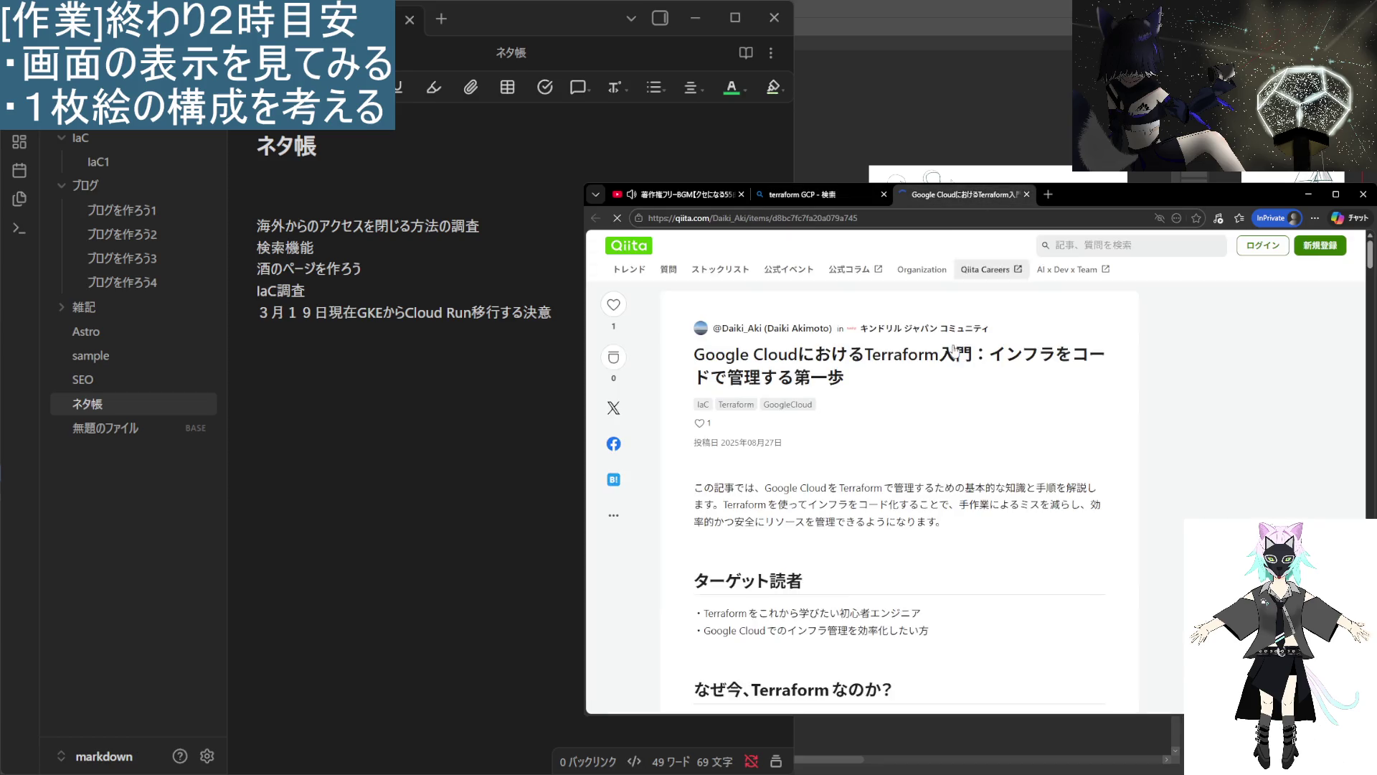
{"action": "scroll", "coordinate": [947, 477], "scroll_direction": "down", "scroll_amount": 4}
{"action": "scroll", "coordinate": [947, 477], "scroll_direction": "down", "scroll_amount": 15}
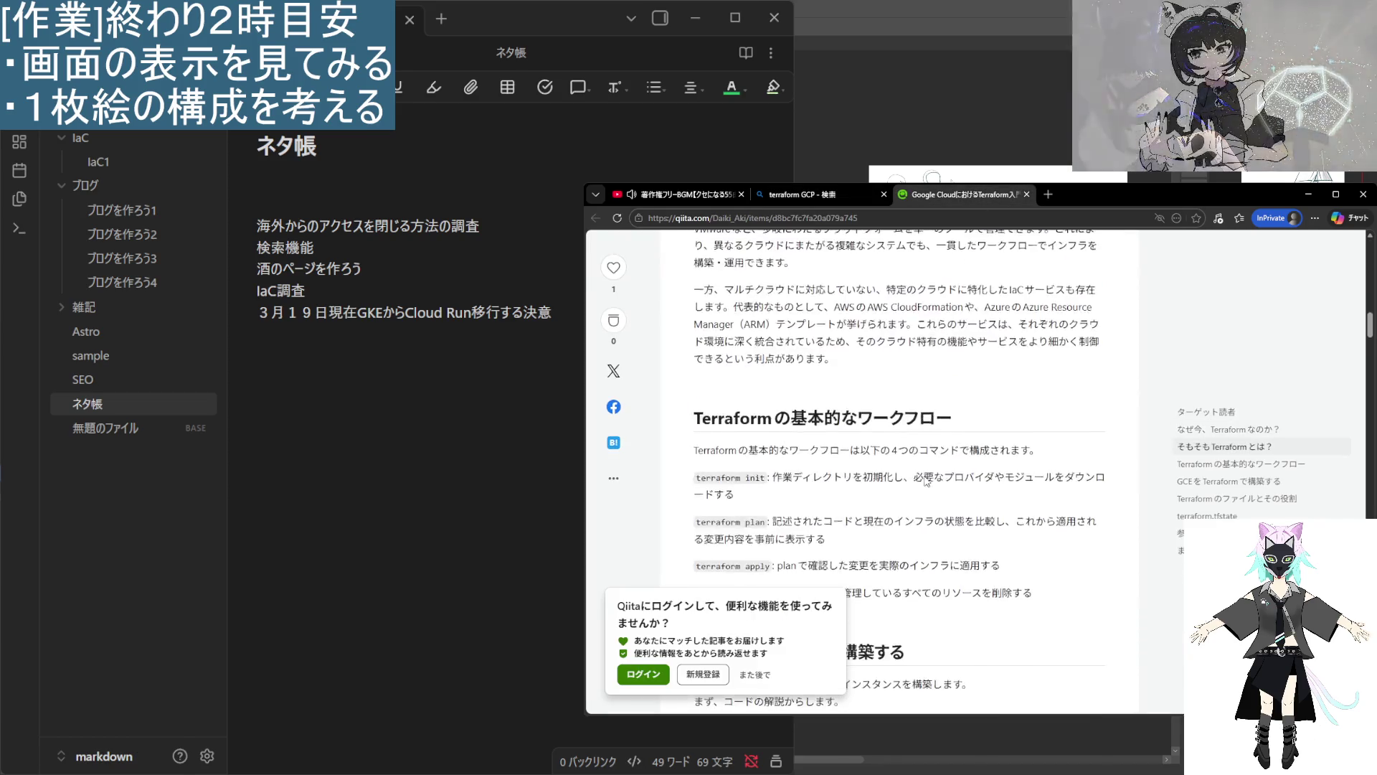
{"action": "scroll", "coordinate": [926, 481], "scroll_direction": "down", "scroll_amount": 6}
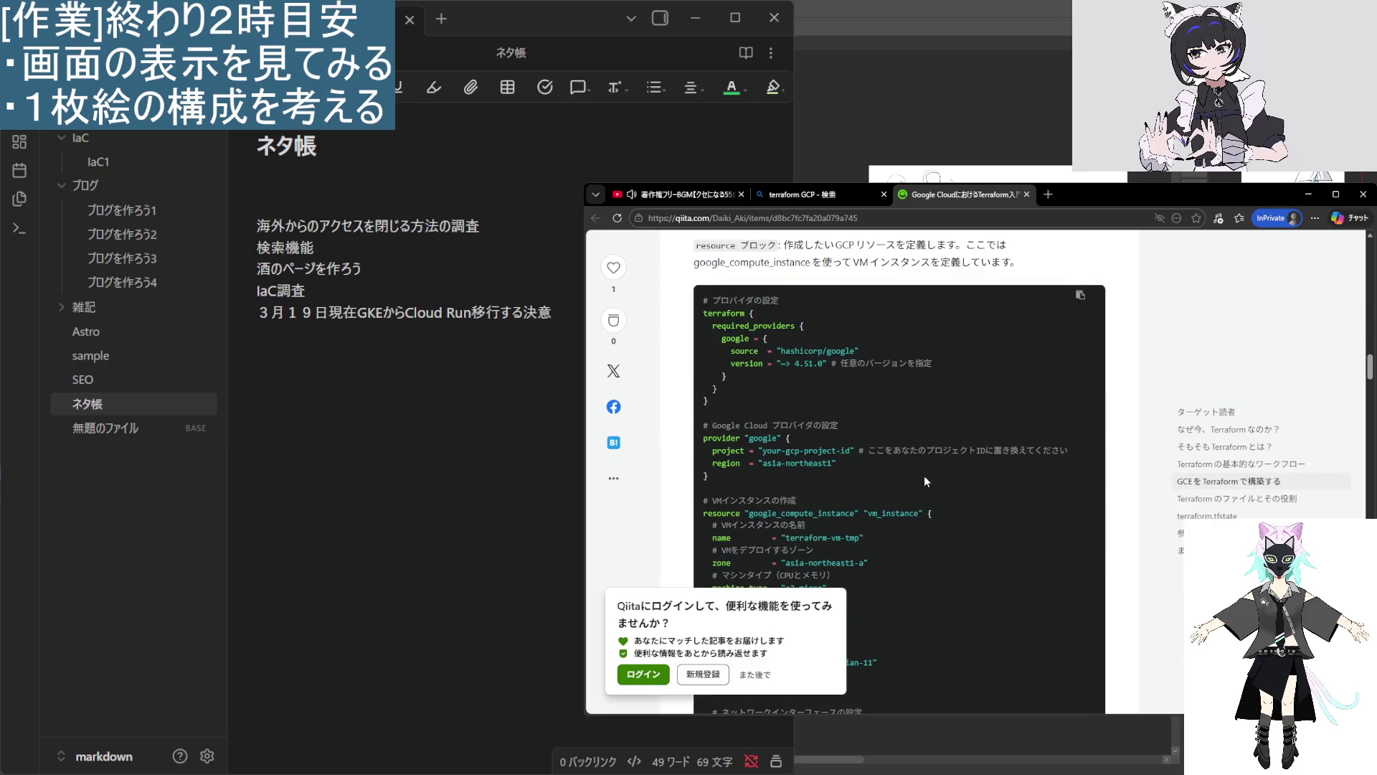
{"action": "scroll", "coordinate": [926, 482], "scroll_direction": "down", "scroll_amount": 2}
{"action": "scroll", "coordinate": [925, 479], "scroll_direction": "up", "scroll_amount": 1}
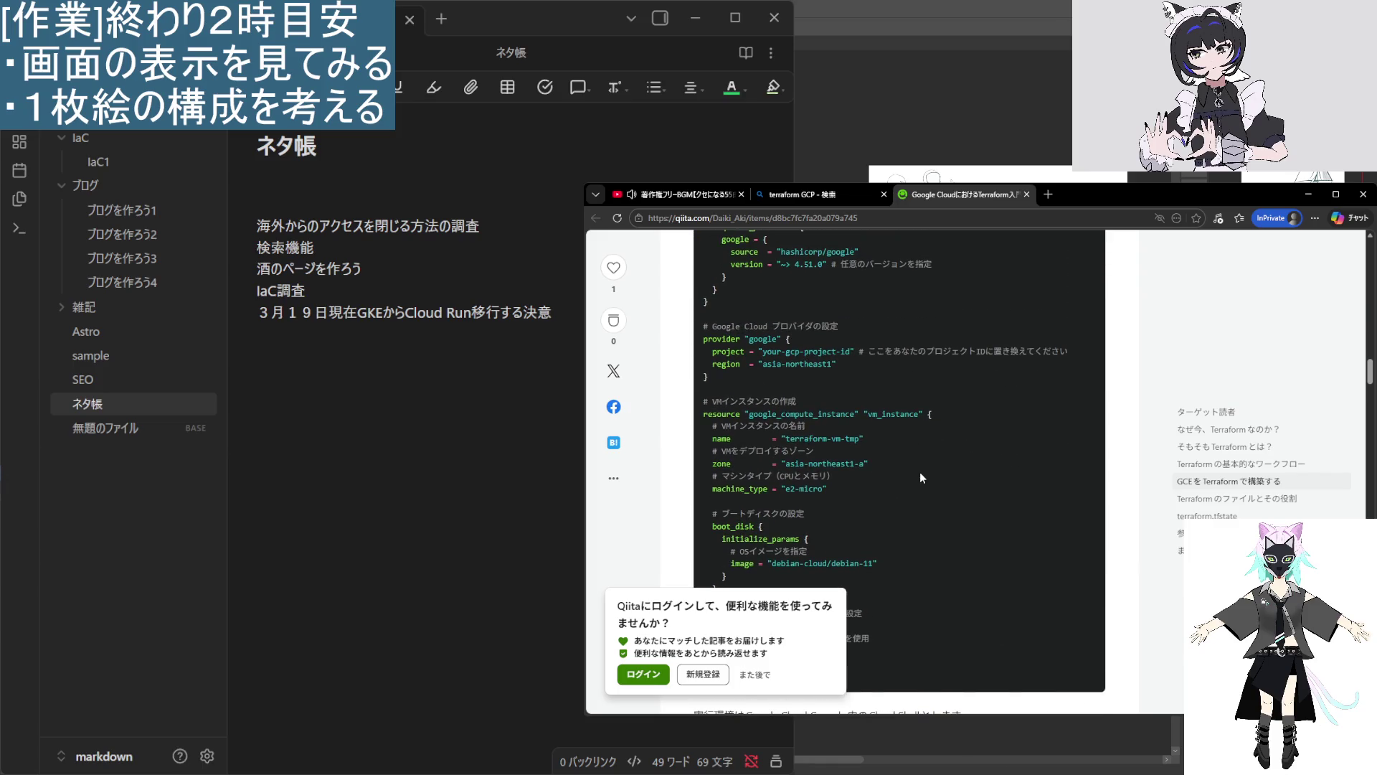
{"action": "left_click_drag", "start_coordinate": [864, 352], "coordinate": [1072, 352]}
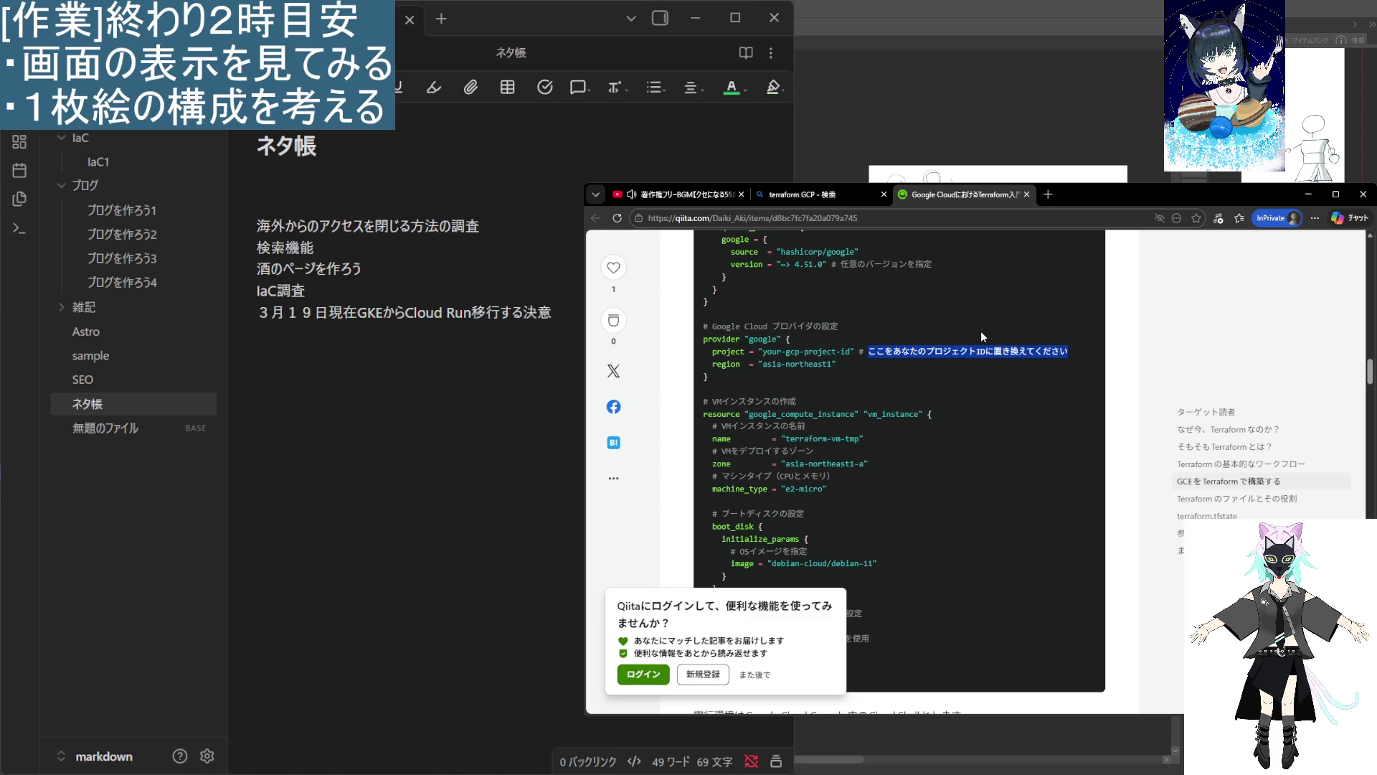
{"action": "scroll", "coordinate": [980, 330], "scroll_direction": "down", "scroll_amount": 3}
{"action": "scroll", "coordinate": [980, 409], "scroll_direction": "up", "scroll_amount": 2}
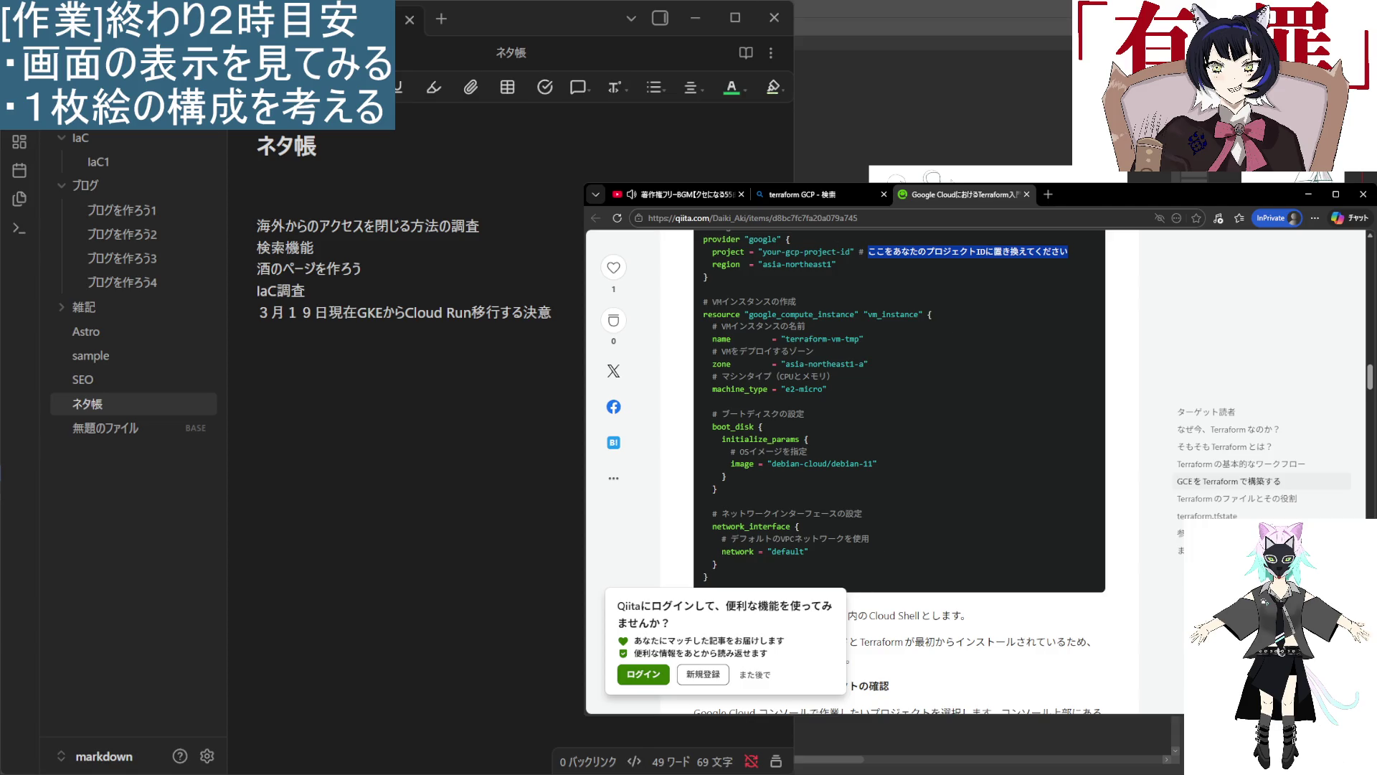
Return to the terraform GCP Bing results tab, leaving the Qiita article open.
{"action": "key", "text": "alt+Tab"}
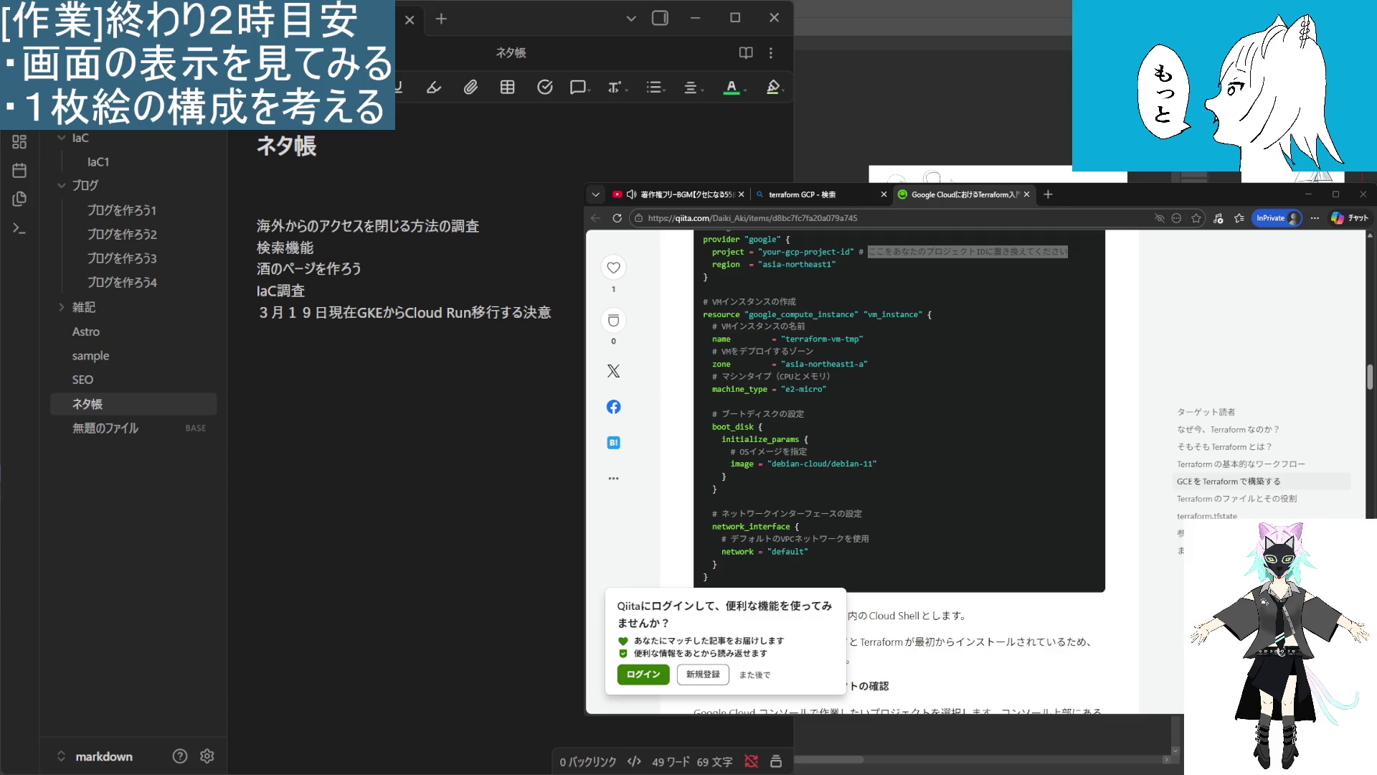
{"action": "left_click", "coordinate": [811, 195]}
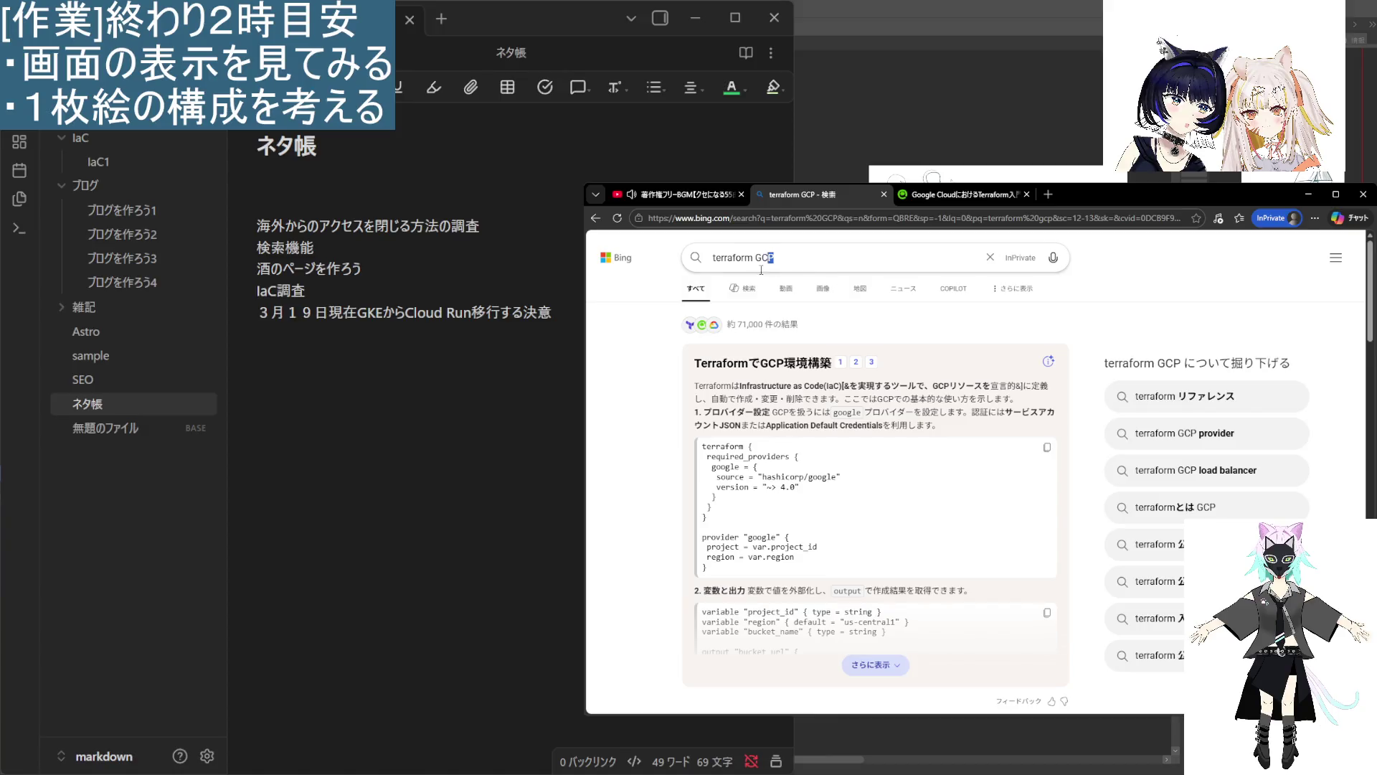
{"action": "mouse_move", "coordinate": [723, 463]}
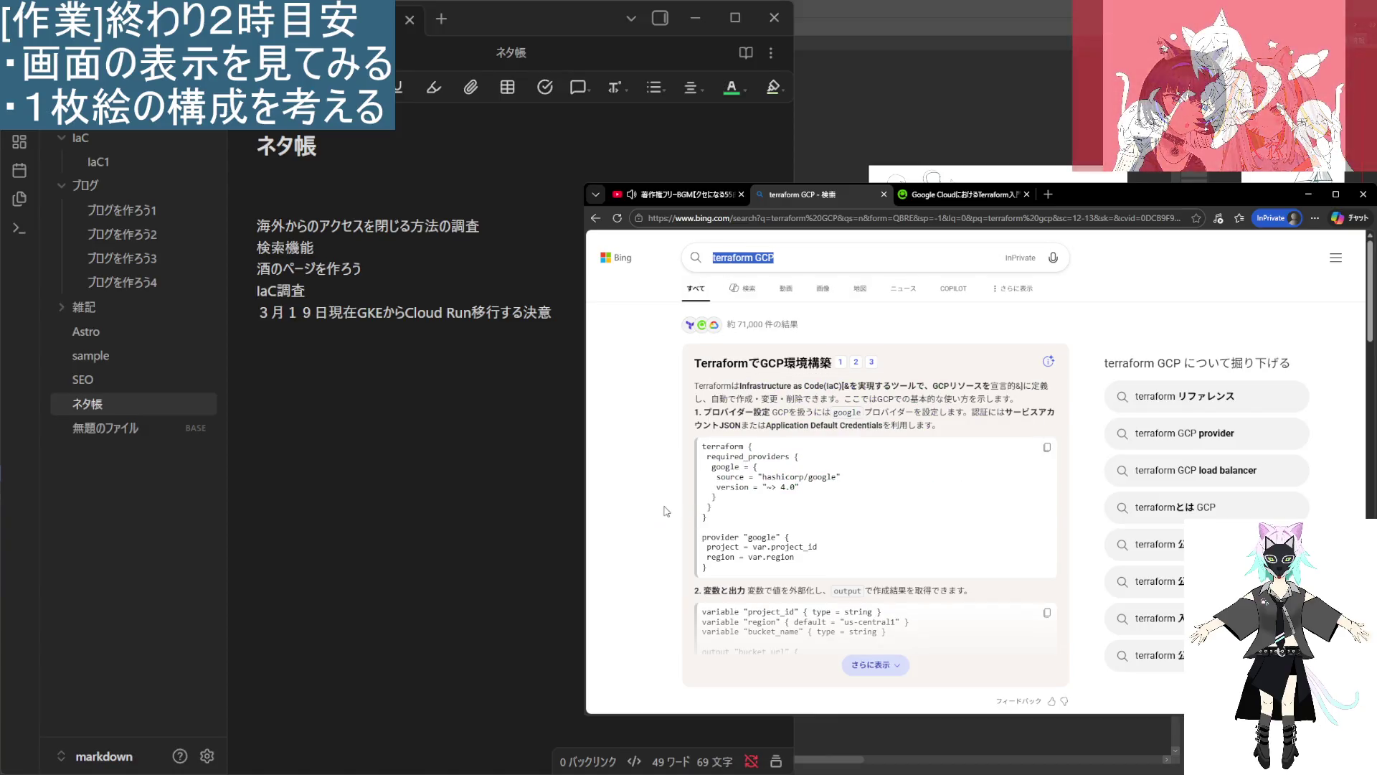
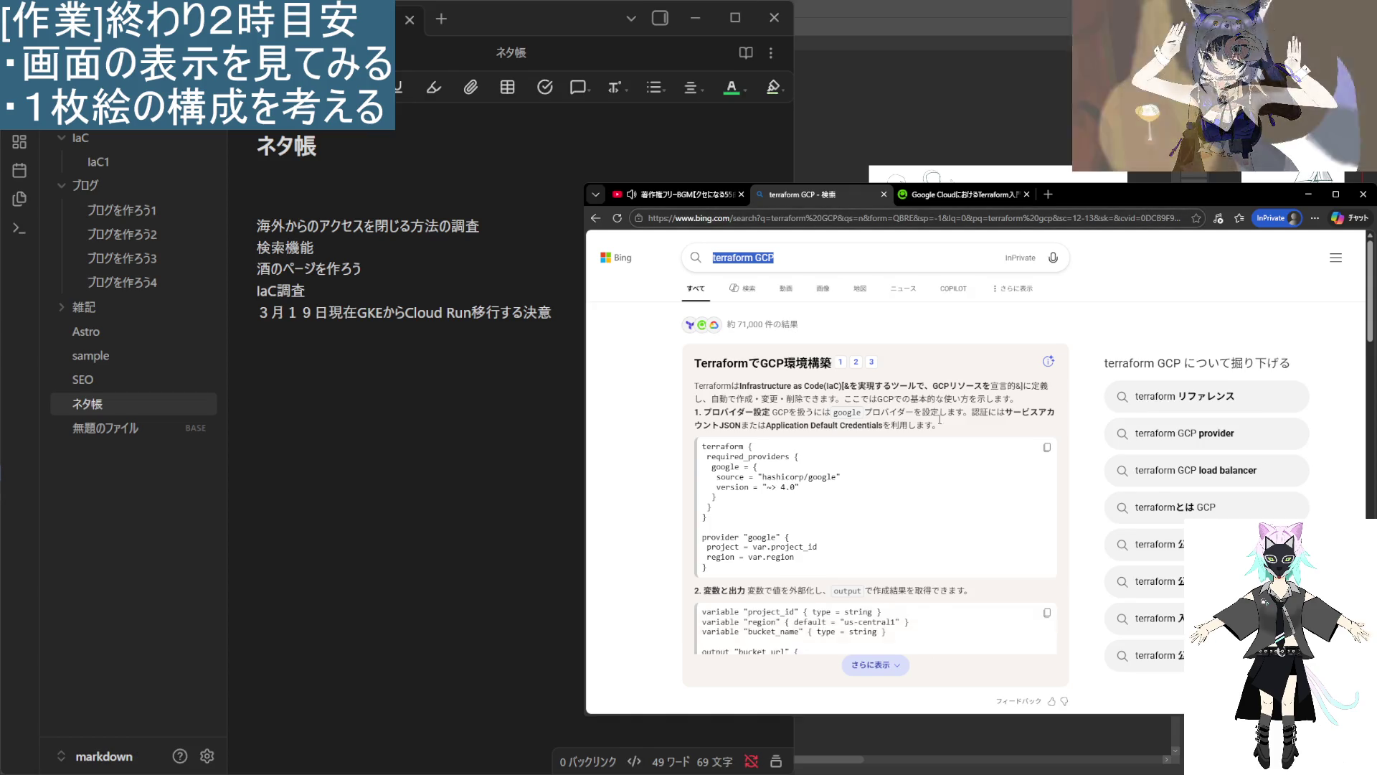
Close the Bing Terraform GCP search tab and the Qiita Terraform article tab, keeping YouTube.
{"action": "scroll", "coordinate": [881, 474], "scroll_direction": "down", "scroll_amount": 2}
{"action": "scroll", "coordinate": [881, 475], "scroll_direction": "up", "scroll_amount": 2}
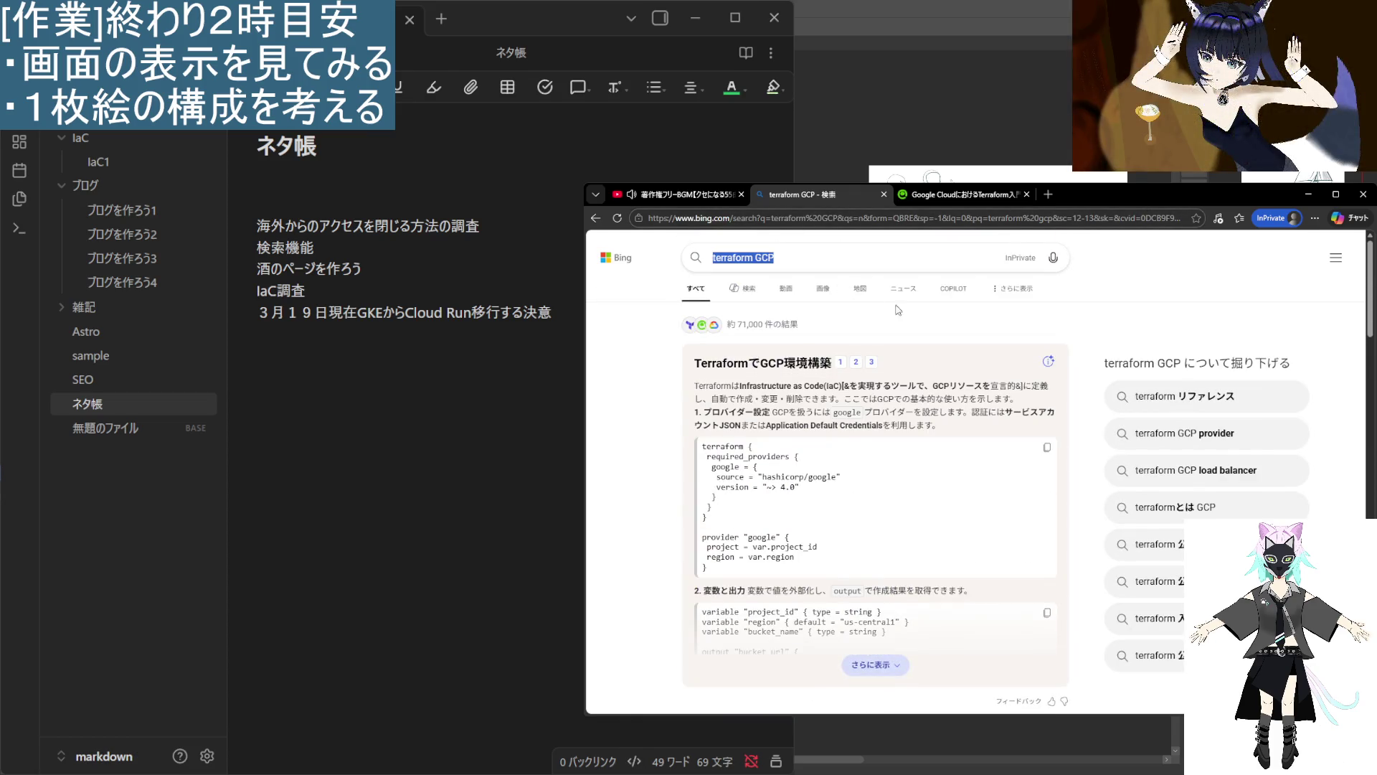
{"action": "left_click", "coordinate": [811, 250]}
{"action": "left_click", "coordinate": [961, 194]}
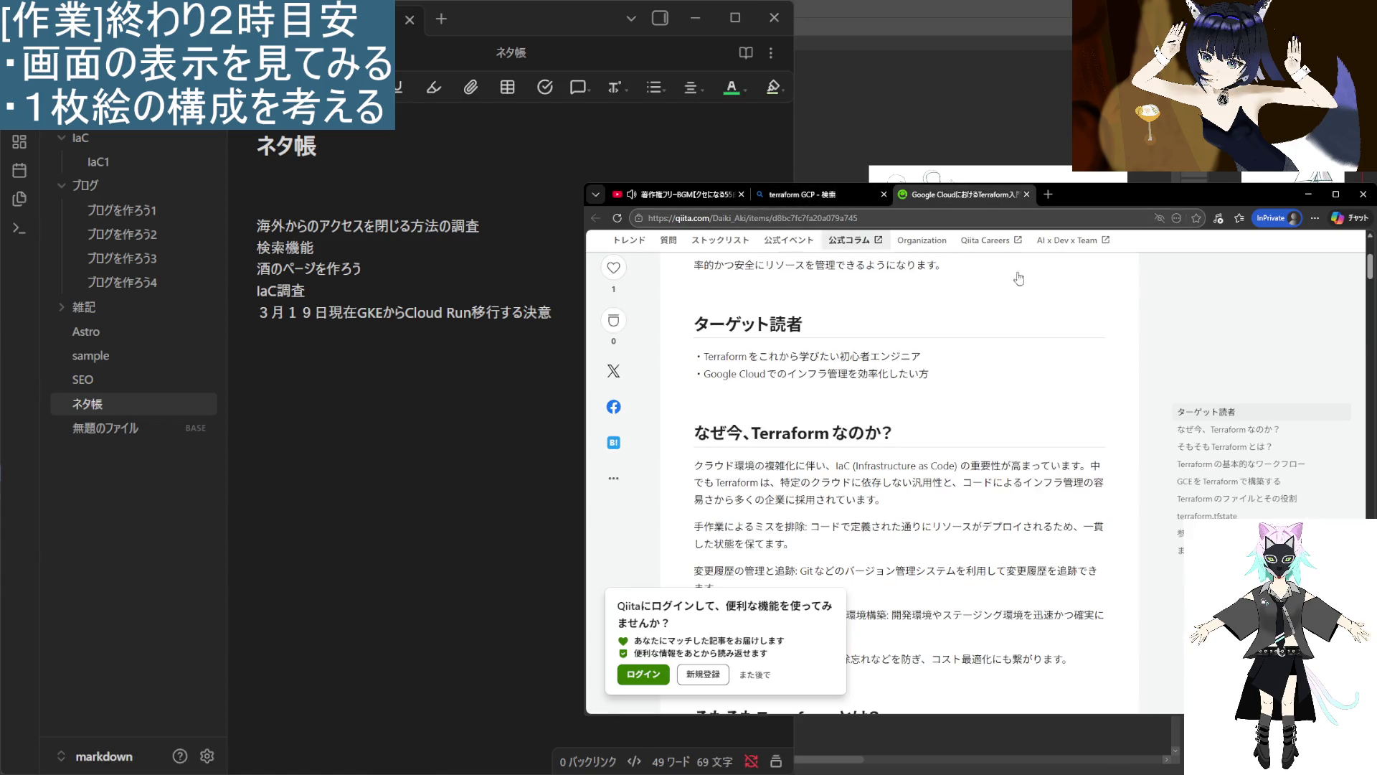
{"action": "left_click", "coordinate": [803, 194]}
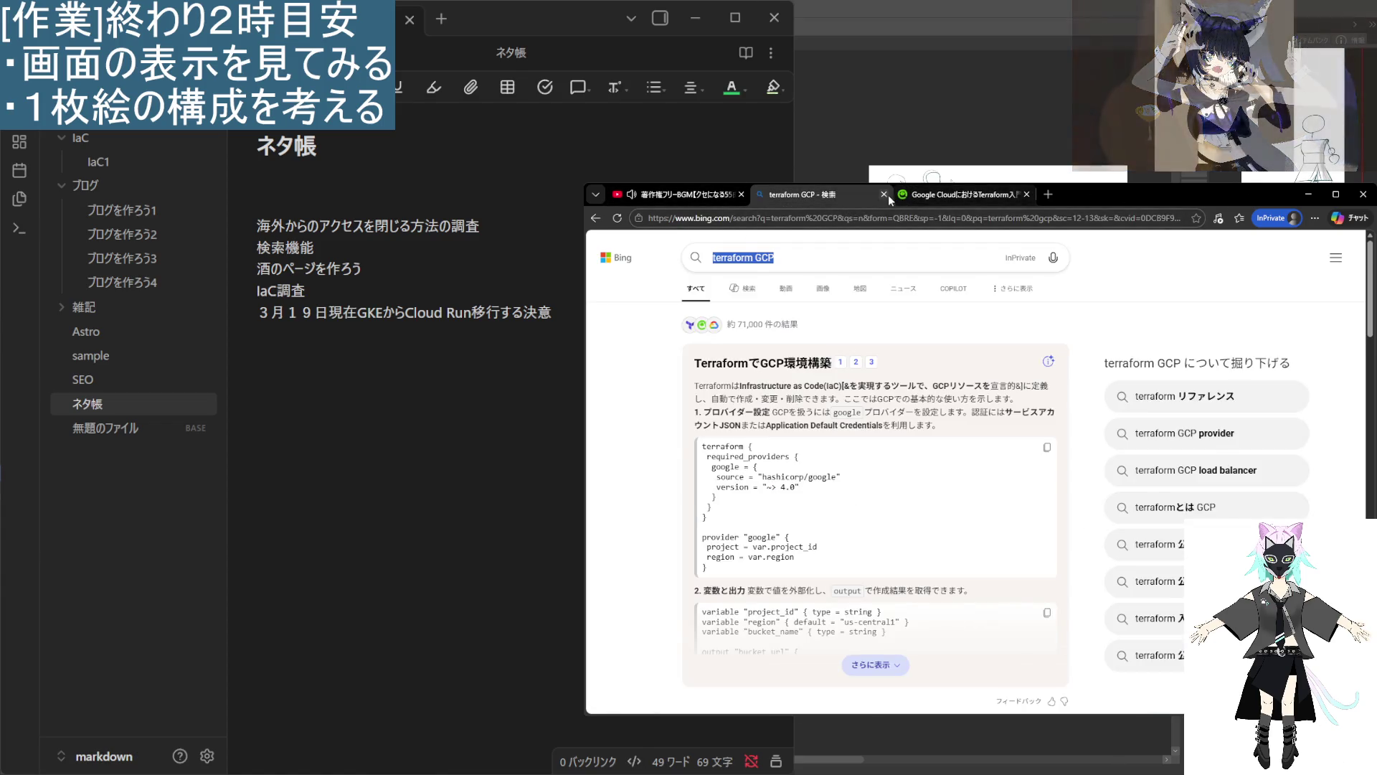
{"action": "left_click", "coordinate": [884, 194]}
{"action": "left_click", "coordinate": [884, 195]}
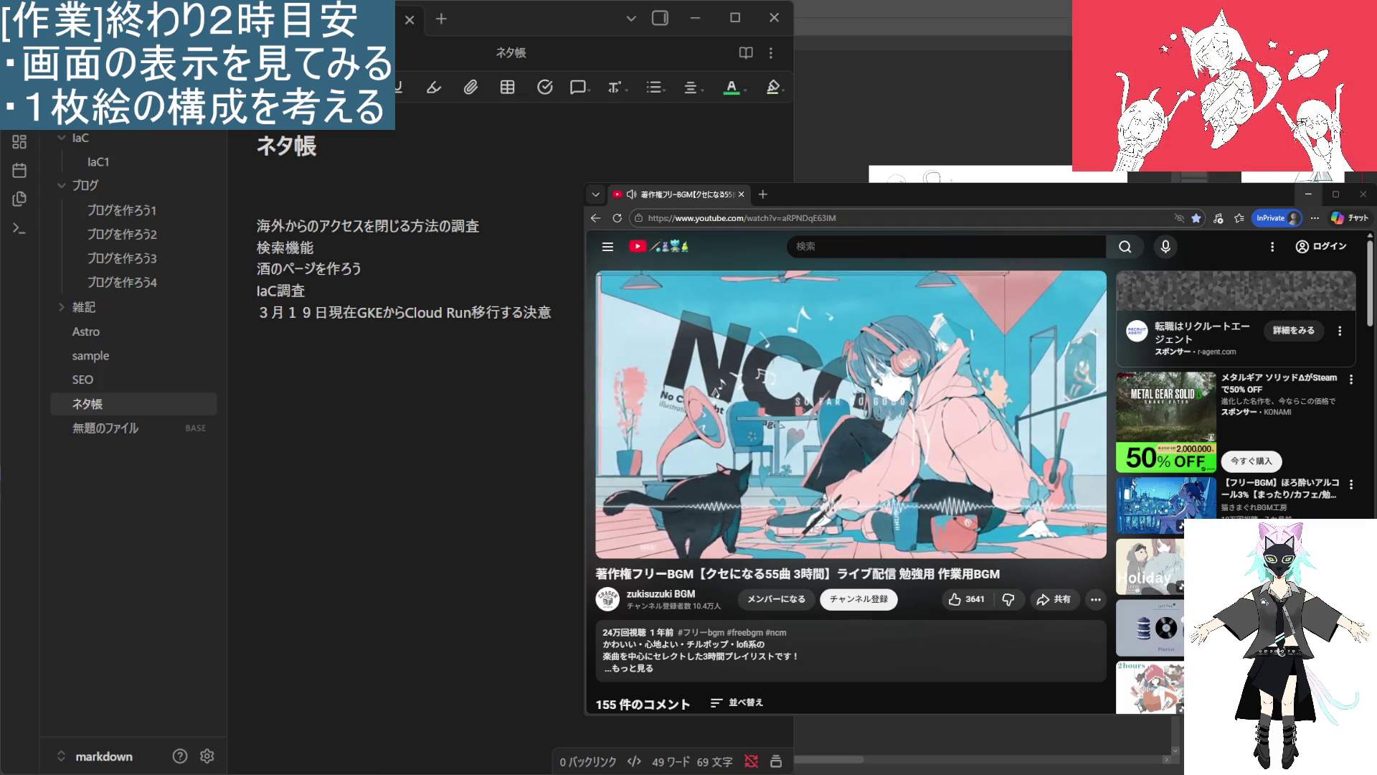
Minimize Edge and close the Obsidian notes window to reveal the sketch canvas.
{"action": "left_click", "coordinate": [1306, 200]}
{"action": "left_click", "coordinate": [1306, 200]}
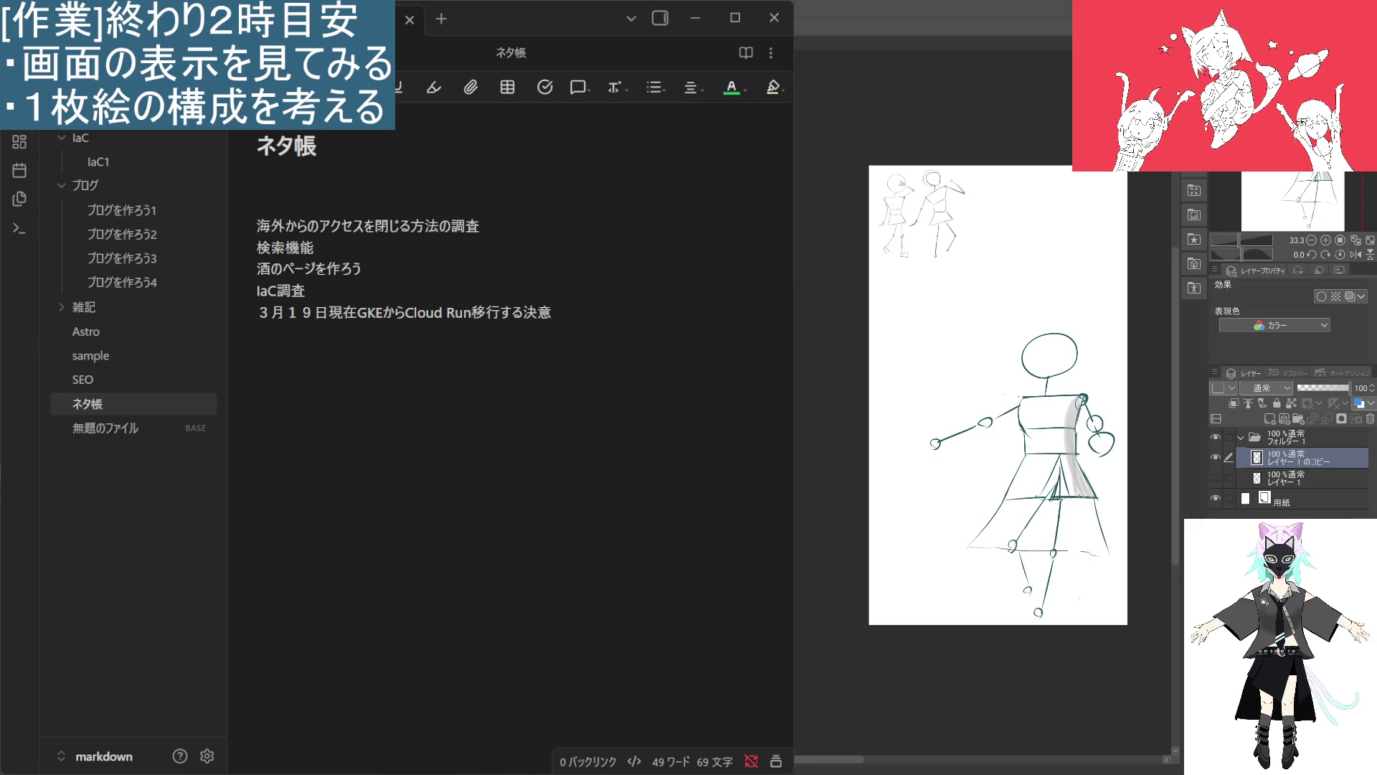
{"action": "left_click", "coordinate": [723, 58]}
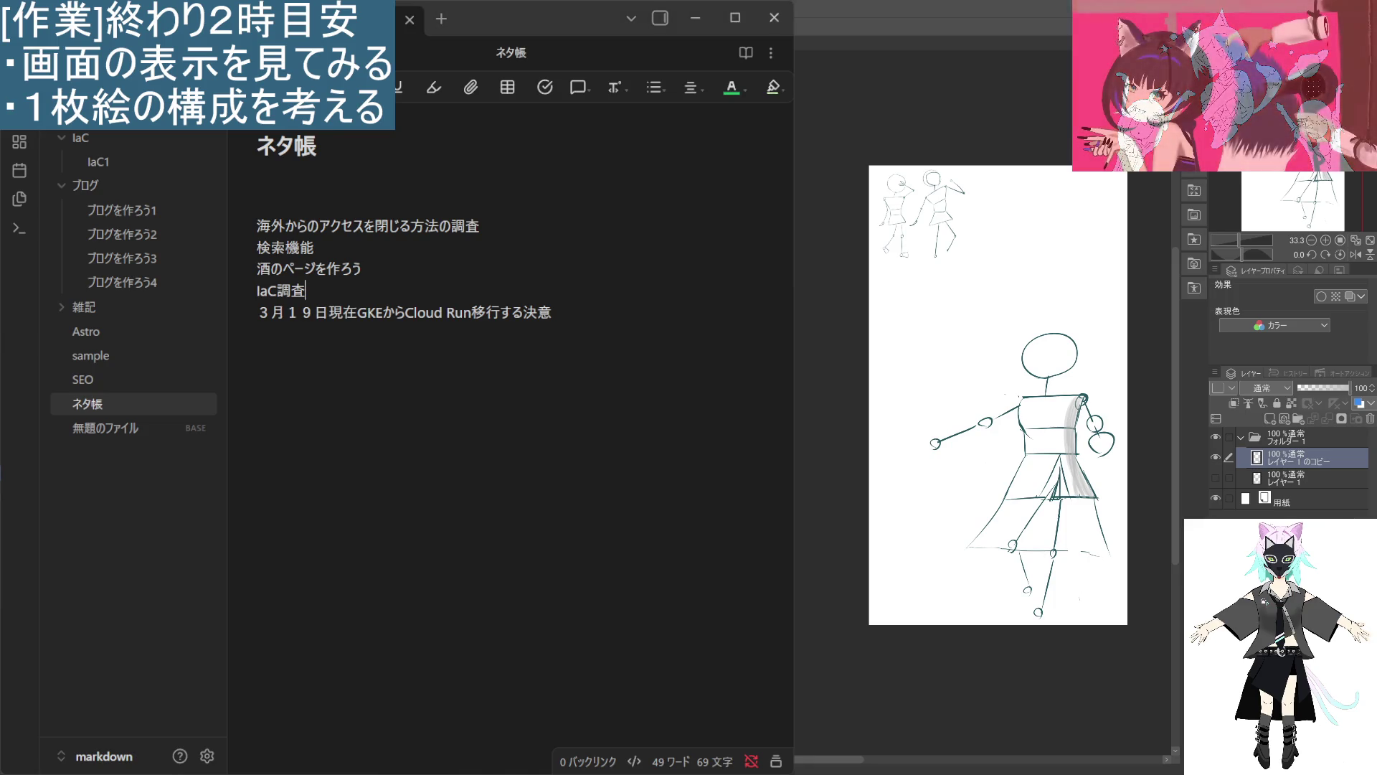
{"action": "left_click", "coordinate": [774, 17]}
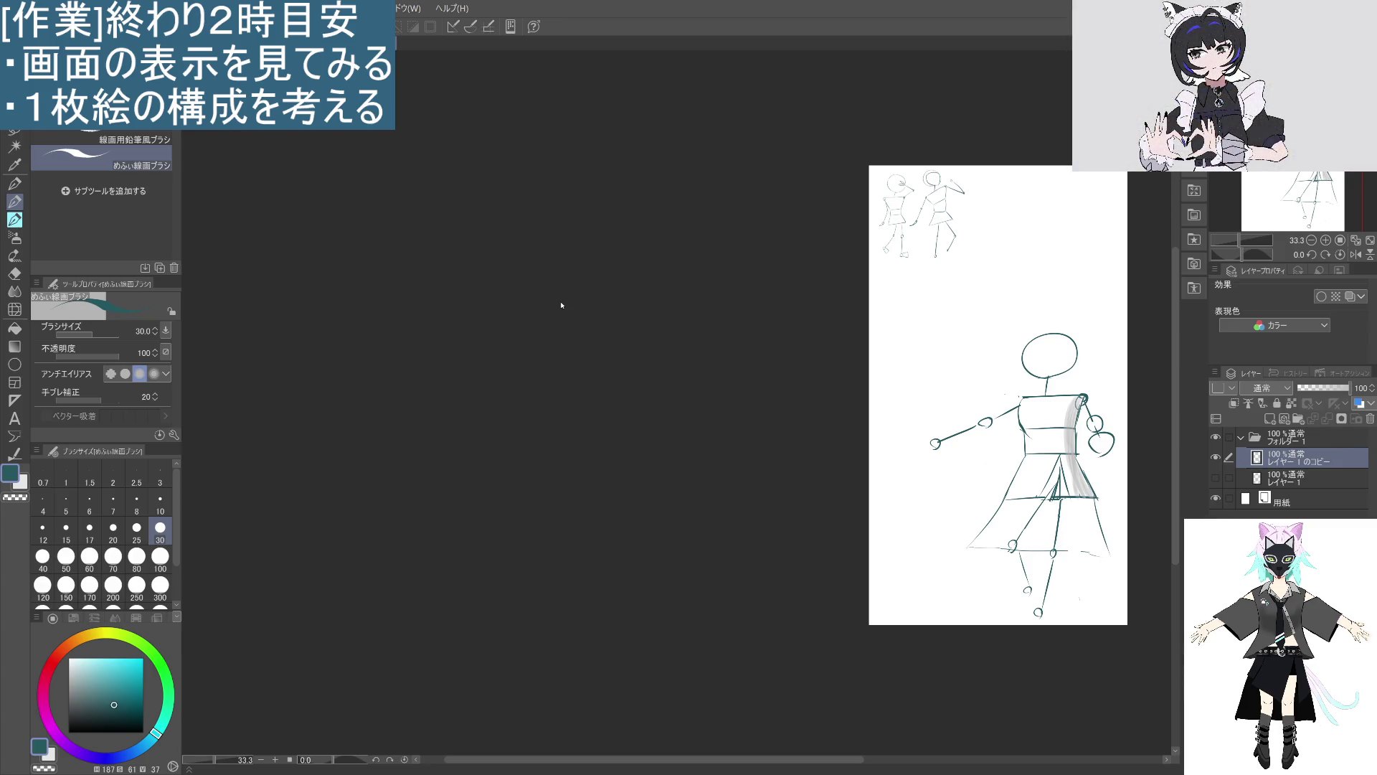
{"action": "mouse_move", "coordinate": [756, 544]}
{"action": "left_mouse_down"}
{"action": "mouse_move", "coordinate": [732, 523]}
{"action": "mouse_move", "coordinate": [676, 581]}
{"action": "mouse_move", "coordinate": [646, 565]}
{"action": "left_mouse_up"}
{"action": "scroll", "coordinate": [646, 564], "scroll_direction": "up", "scroll_amount": 2}
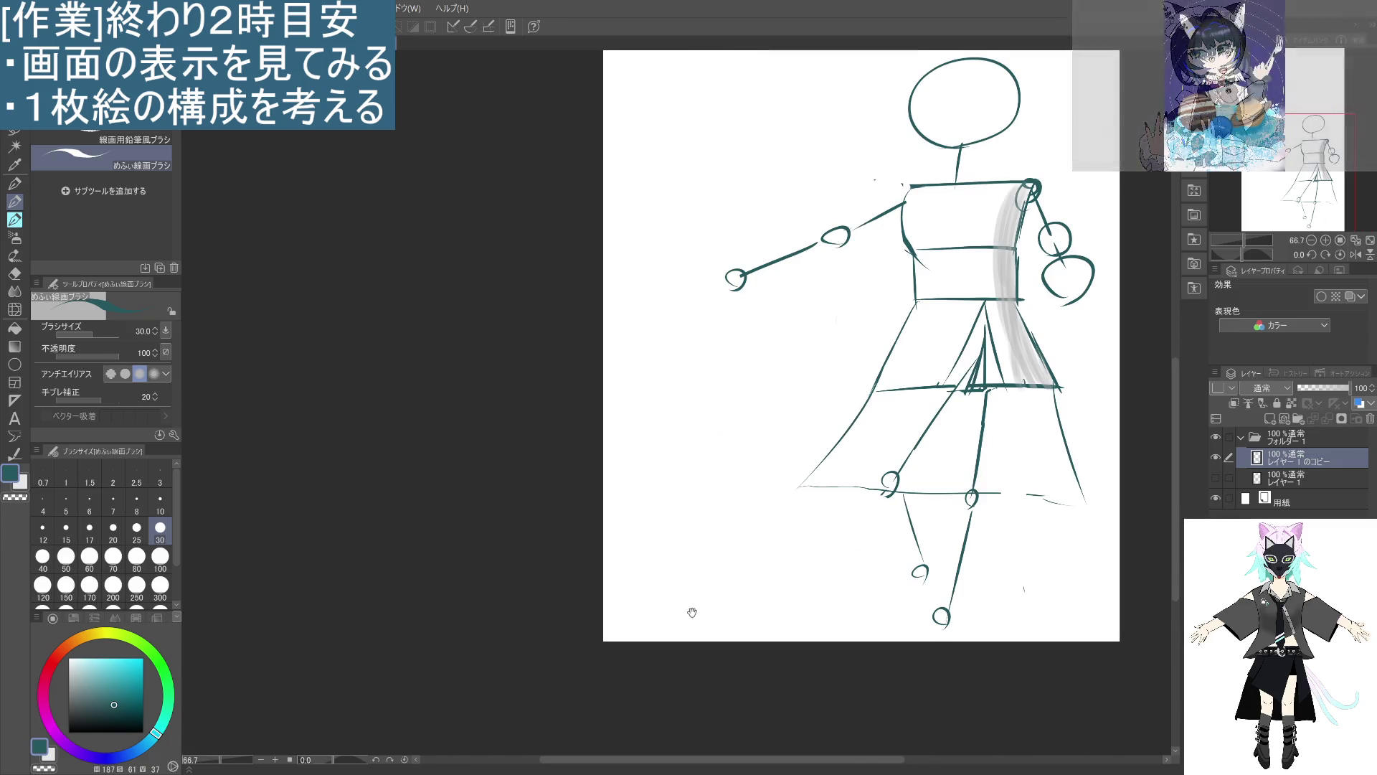
{"action": "mouse_move", "coordinate": [696, 616]}
{"action": "left_mouse_down"}
{"action": "mouse_move", "coordinate": [628, 492]}
{"action": "mouse_move", "coordinate": [635, 593]}
{"action": "left_mouse_up"}
{"action": "scroll", "coordinate": [635, 593], "scroll_direction": "down", "scroll_amount": 2}
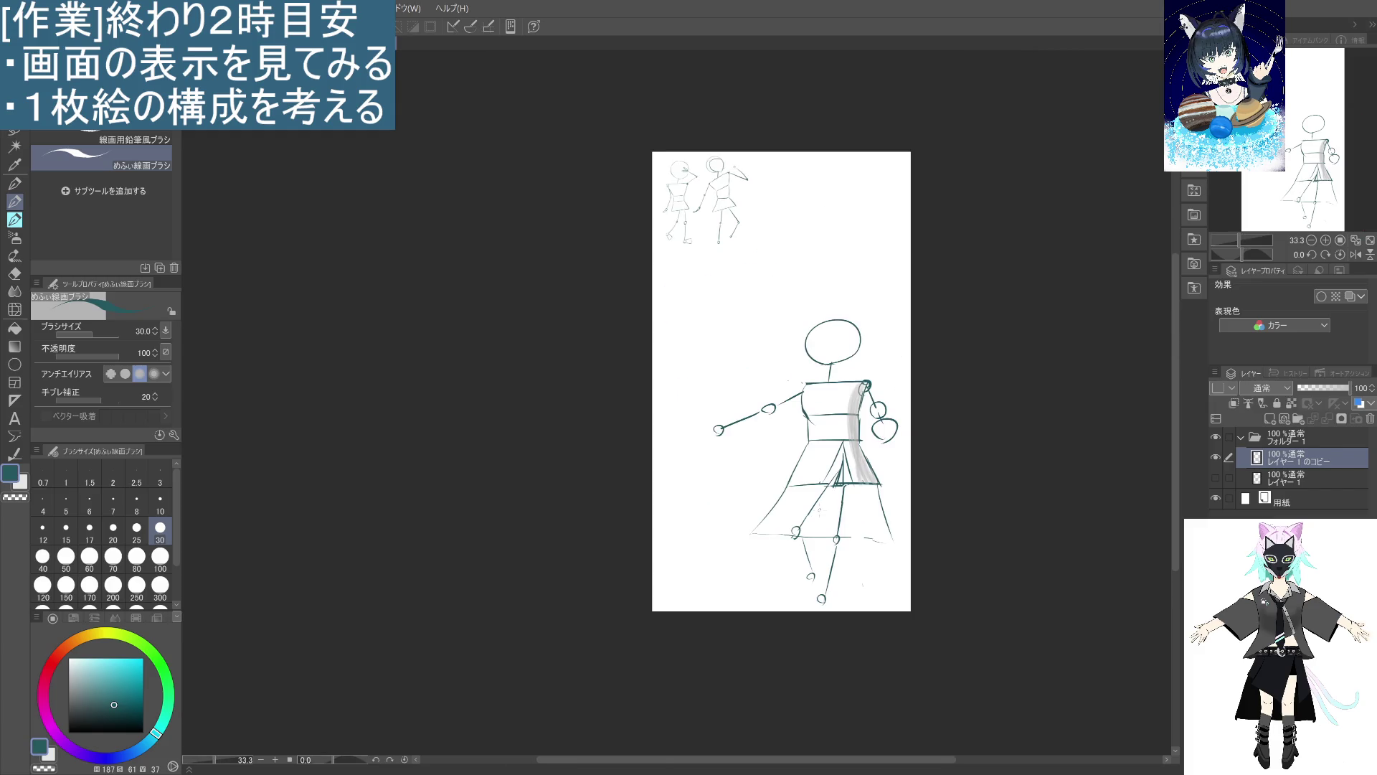
{"action": "mouse_move", "coordinate": [851, 446]}
{"action": "left_mouse_down"}
{"action": "mouse_move", "coordinate": [793, 406]}
{"action": "mouse_move", "coordinate": [782, 426]}
{"action": "left_mouse_up"}
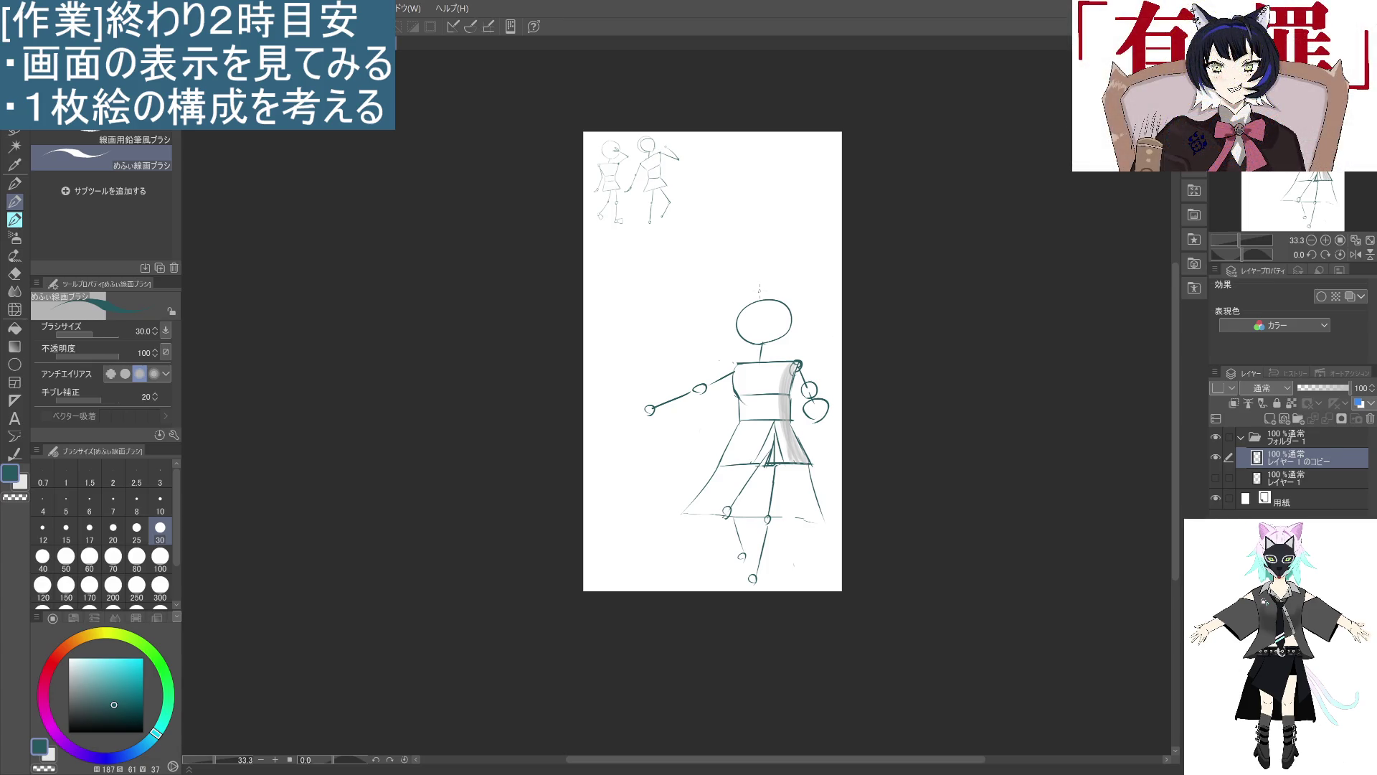
{"action": "scroll", "coordinate": [760, 289], "scroll_direction": "up", "scroll_amount": 2}
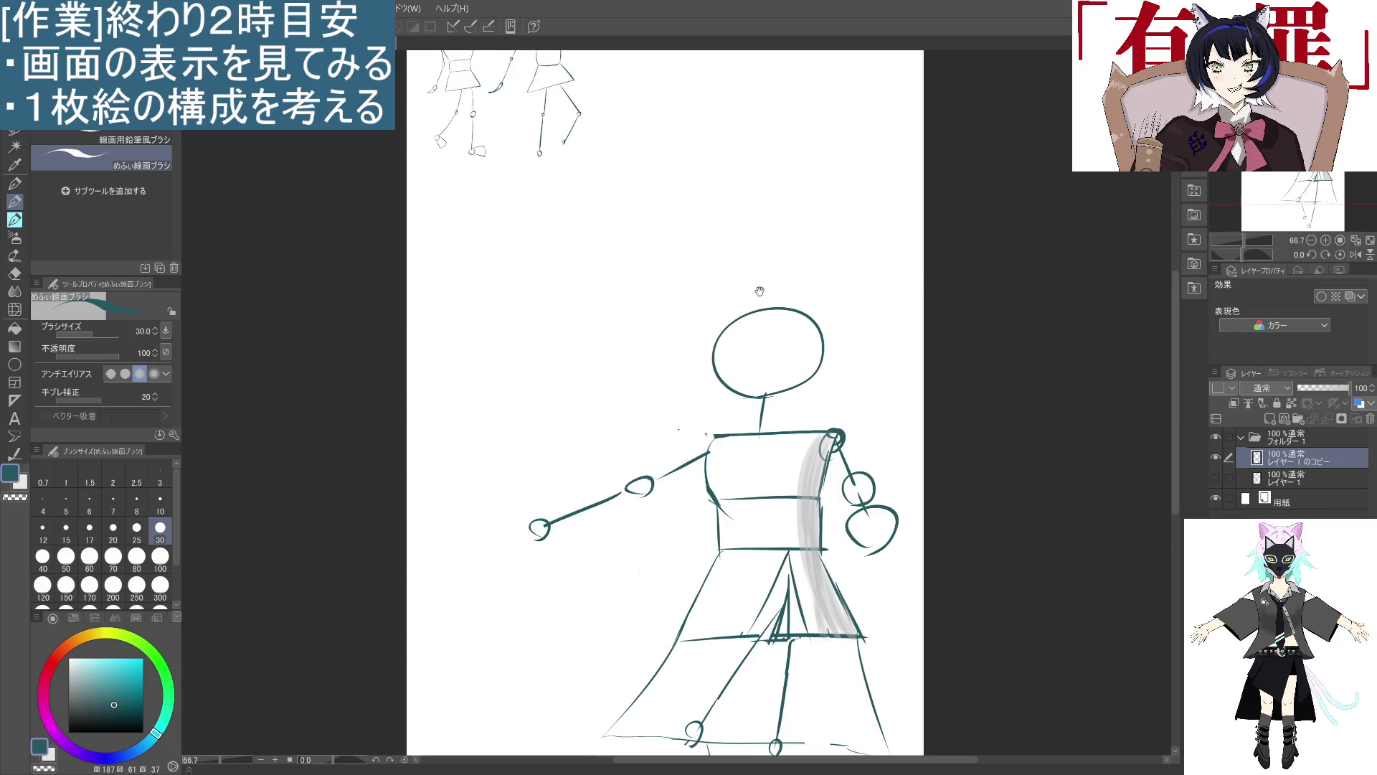
{"action": "left_click_drag", "start_coordinate": [861, 388], "coordinate": [959, 323]}
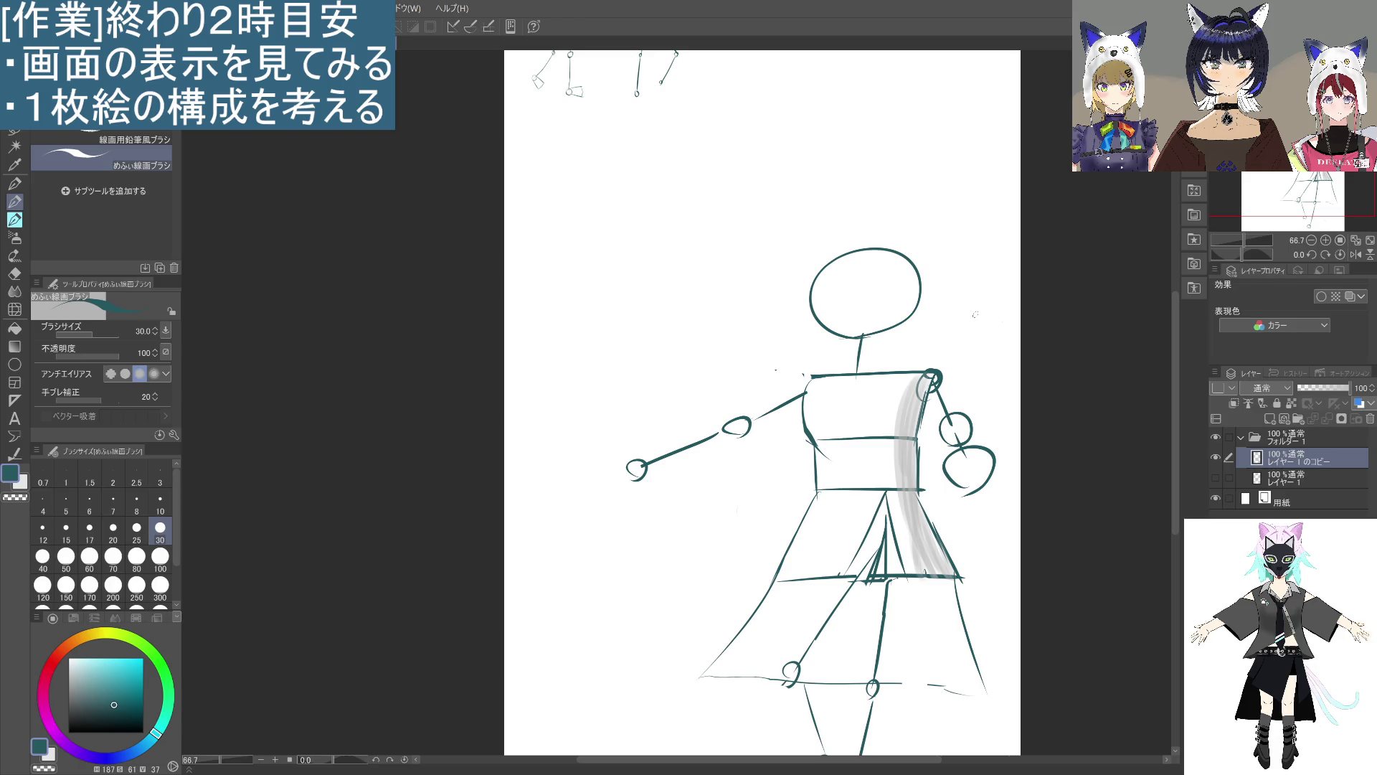
{"action": "scroll", "coordinate": [959, 535], "scroll_direction": "down", "scroll_amount": 1}
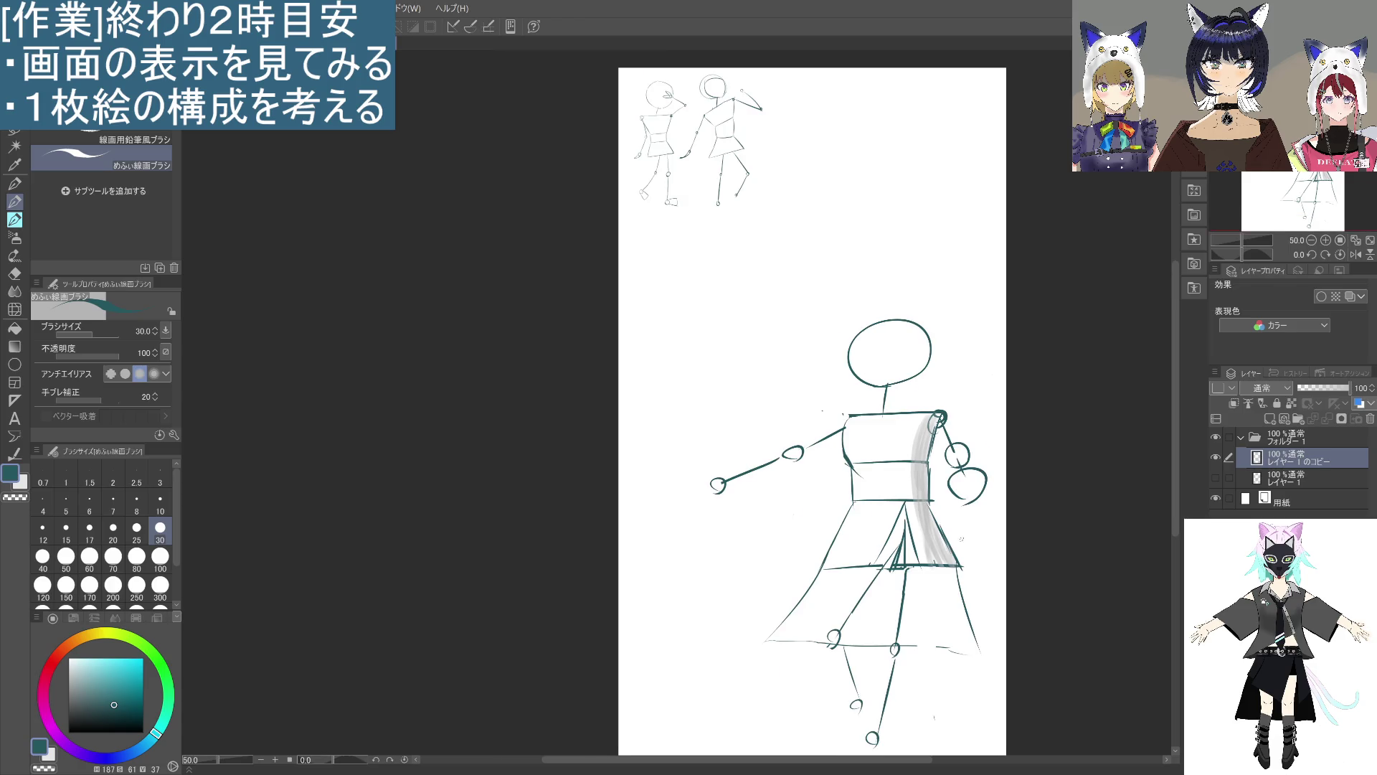
{"action": "mouse_move", "coordinate": [965, 621]}
{"action": "left_mouse_down"}
{"action": "mouse_move", "coordinate": [962, 502]}
{"action": "mouse_move", "coordinate": [952, 535]}
{"action": "left_mouse_up"}
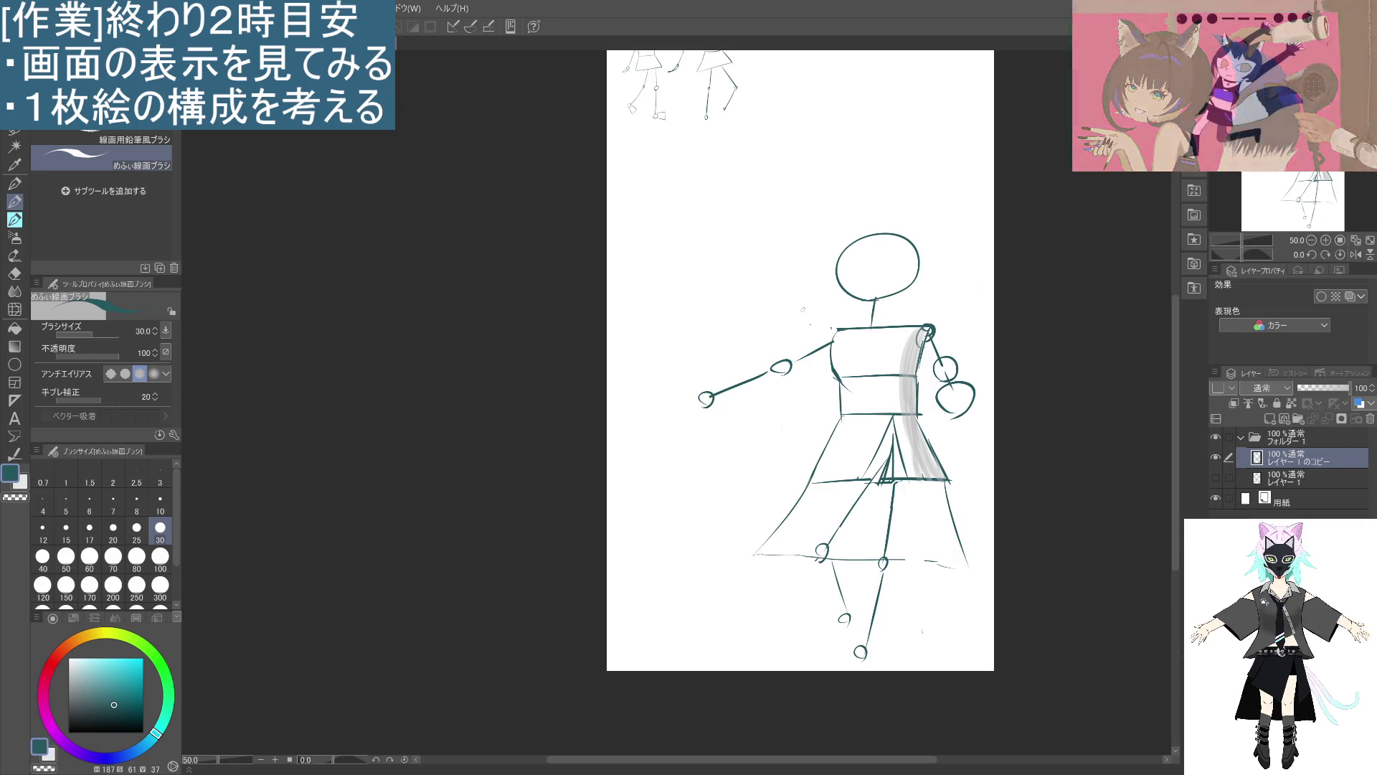
{"action": "left_click", "coordinate": [1217, 457]}
{"action": "left_click", "coordinate": [1217, 457]}
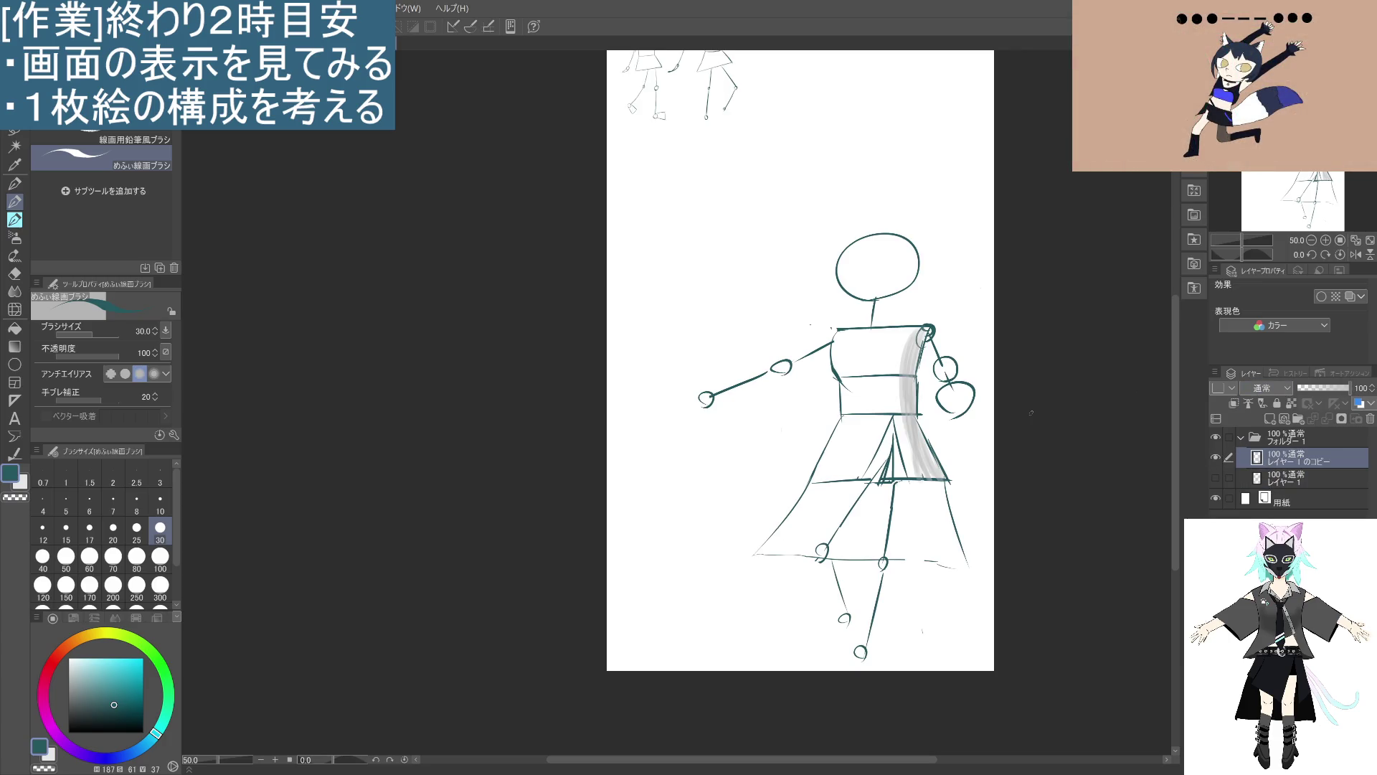
{"action": "mouse_move", "coordinate": [916, 629]}
{"action": "left_mouse_down"}
{"action": "mouse_move", "coordinate": [829, 608]}
{"action": "mouse_move", "coordinate": [847, 651]}
{"action": "left_mouse_up"}
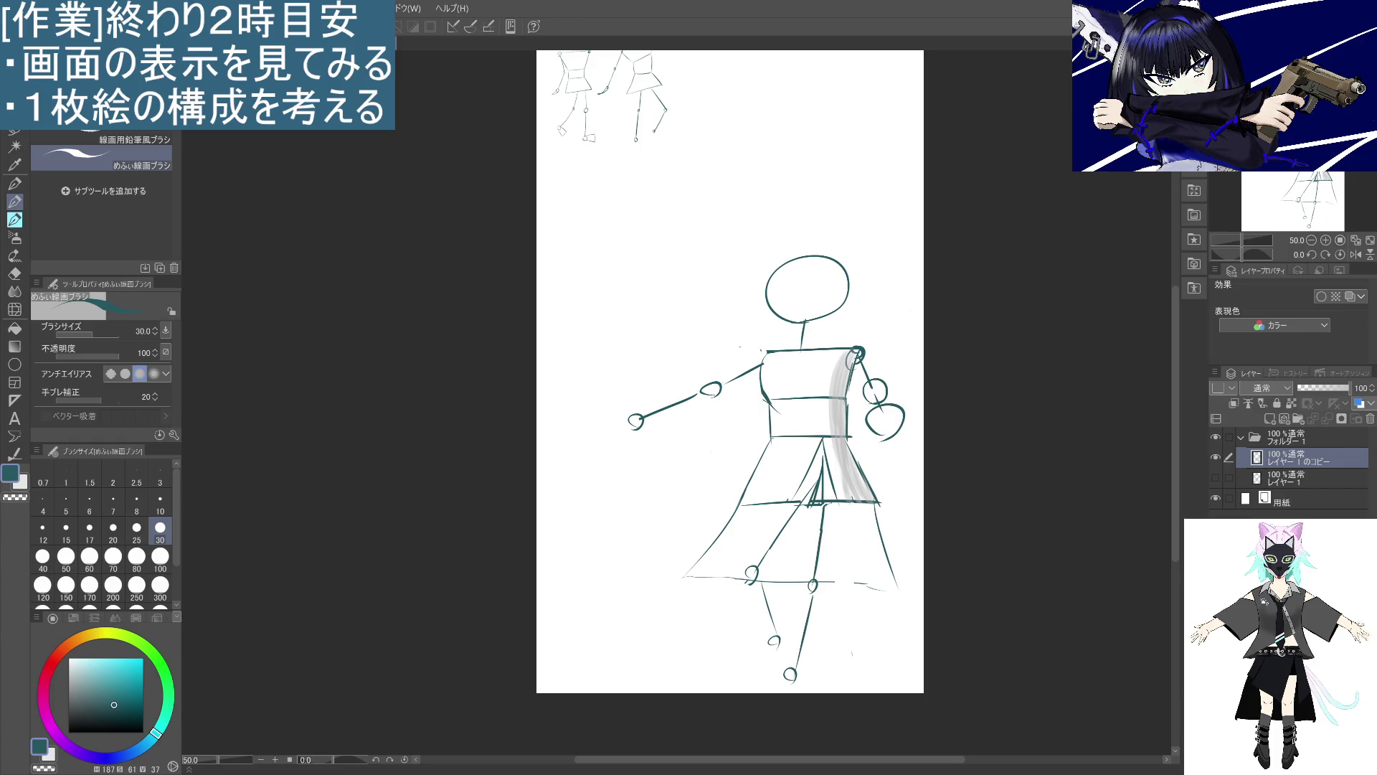
{"action": "scroll", "coordinate": [174, 551], "scroll_direction": "down", "scroll_amount": 2}
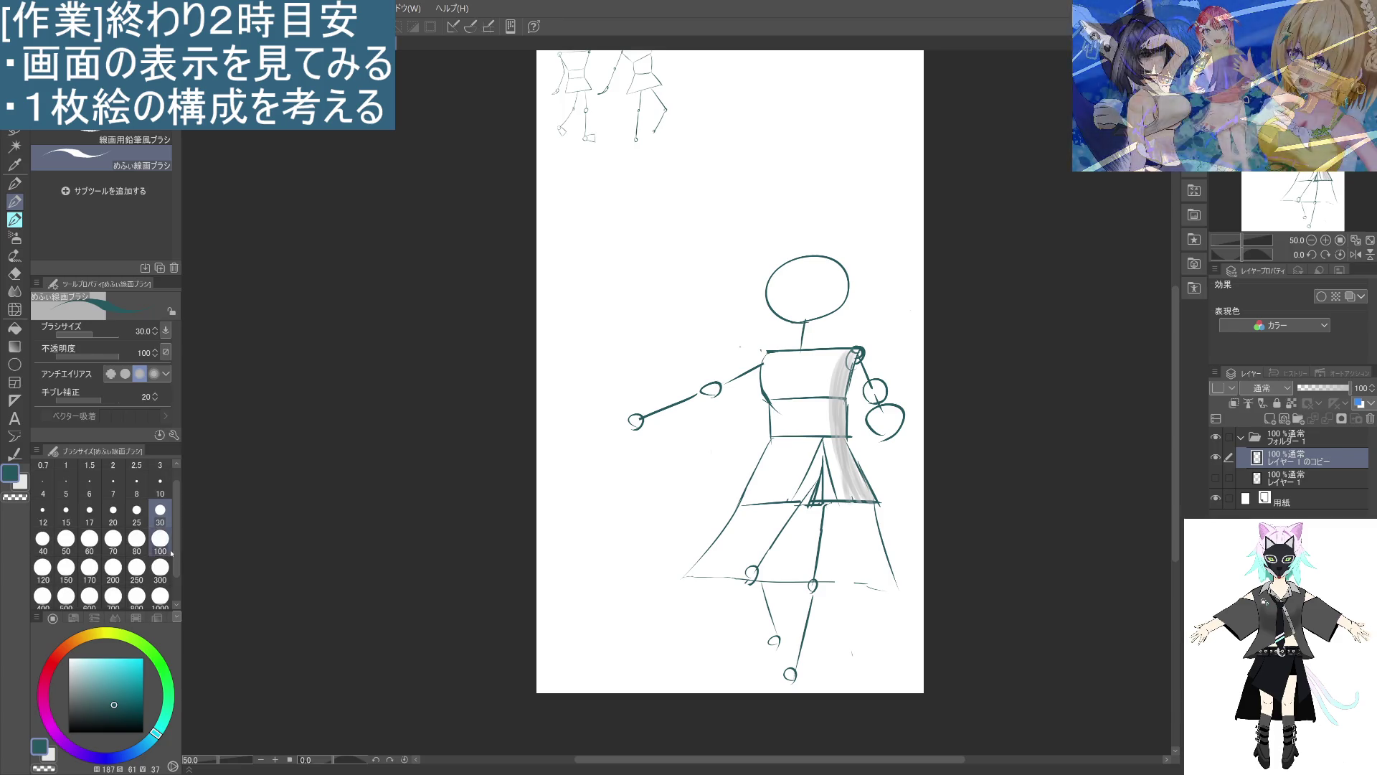
Lasso-select the main figure and move it up and left.
{"action": "key", "text": "m"}
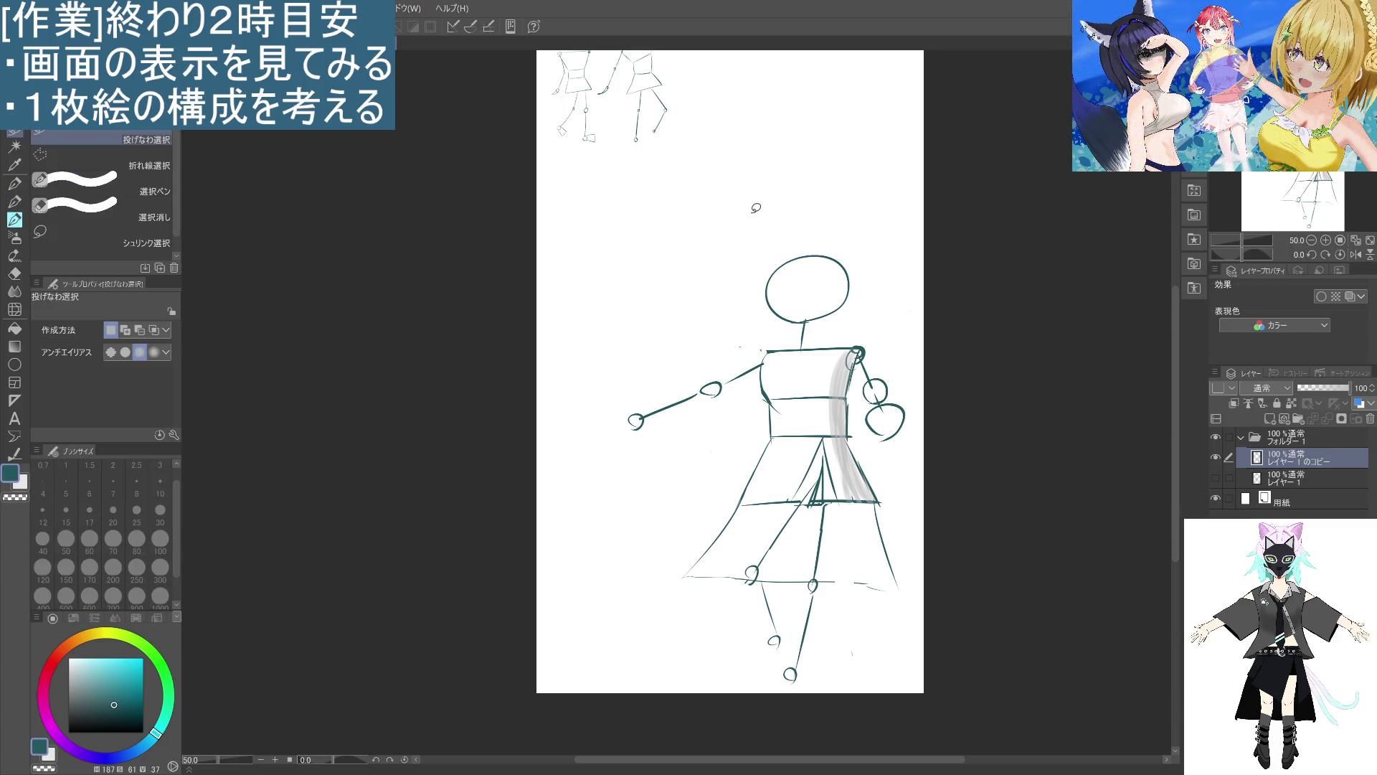
{"action": "mouse_move", "coordinate": [772, 207]}
{"action": "left_mouse_down"}
{"action": "mouse_move", "coordinate": [611, 321]}
{"action": "mouse_move", "coordinate": [851, 682]}
{"action": "mouse_move", "coordinate": [962, 541]}
{"action": "mouse_move", "coordinate": [753, 206]}
{"action": "mouse_move", "coordinate": [736, 213]}
{"action": "left_mouse_up"}
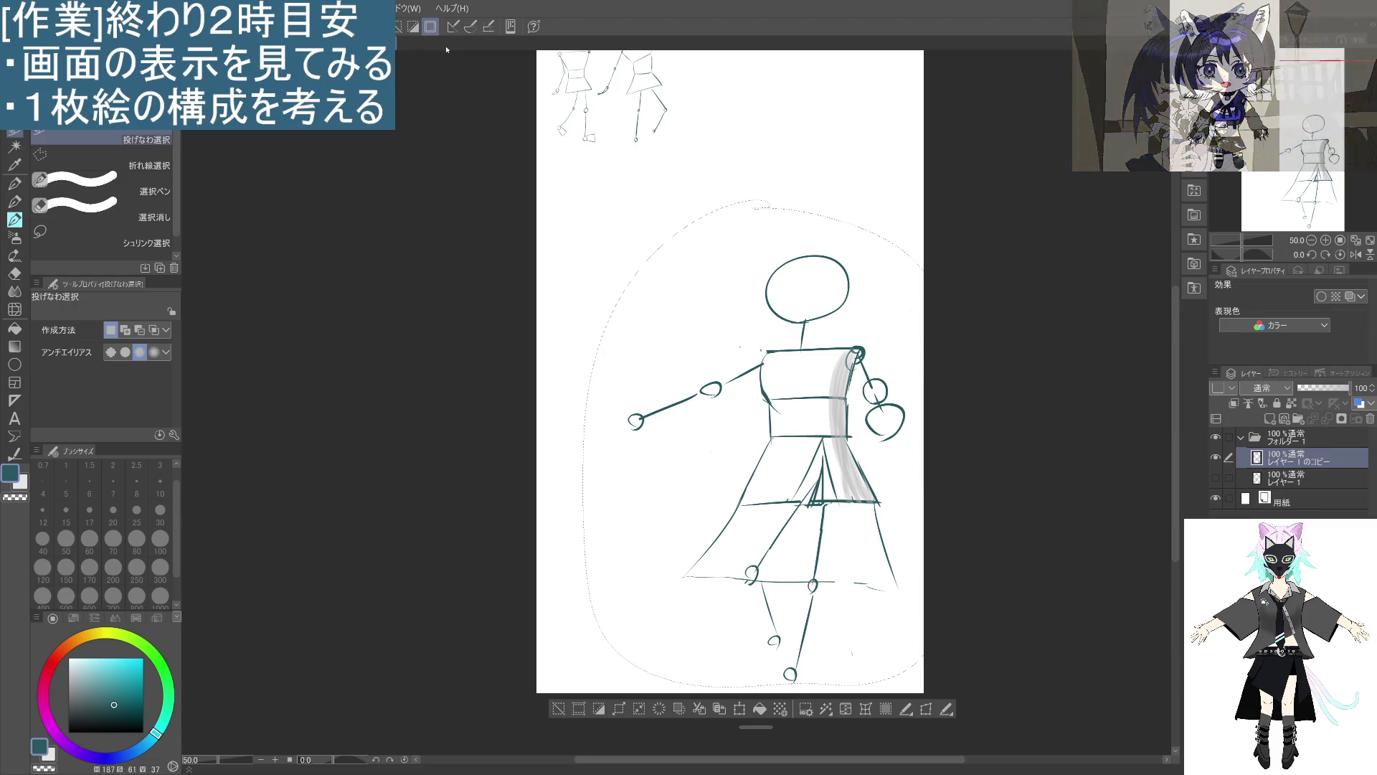
{"action": "mouse_move", "coordinate": [872, 563]}
{"action": "left_mouse_down"}
{"action": "mouse_move", "coordinate": [801, 484]}
{"action": "mouse_move", "coordinate": [780, 423]}
{"action": "left_mouse_up"}
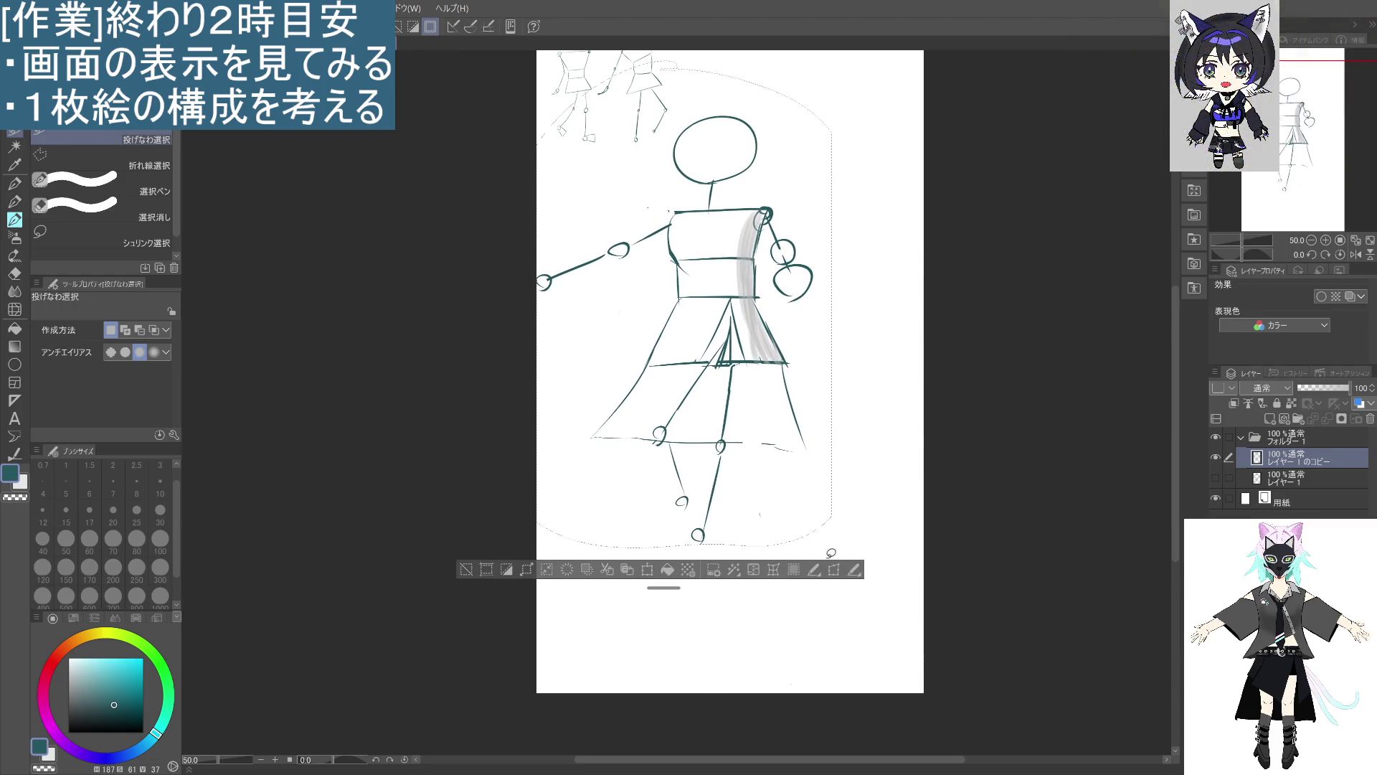
Scale the selected figure to 121% and fine-tune its position.
{"action": "key", "text": "ctrl+t"}
{"action": "left_click_drag", "start_coordinate": [833, 548], "coordinate": [890, 646]}
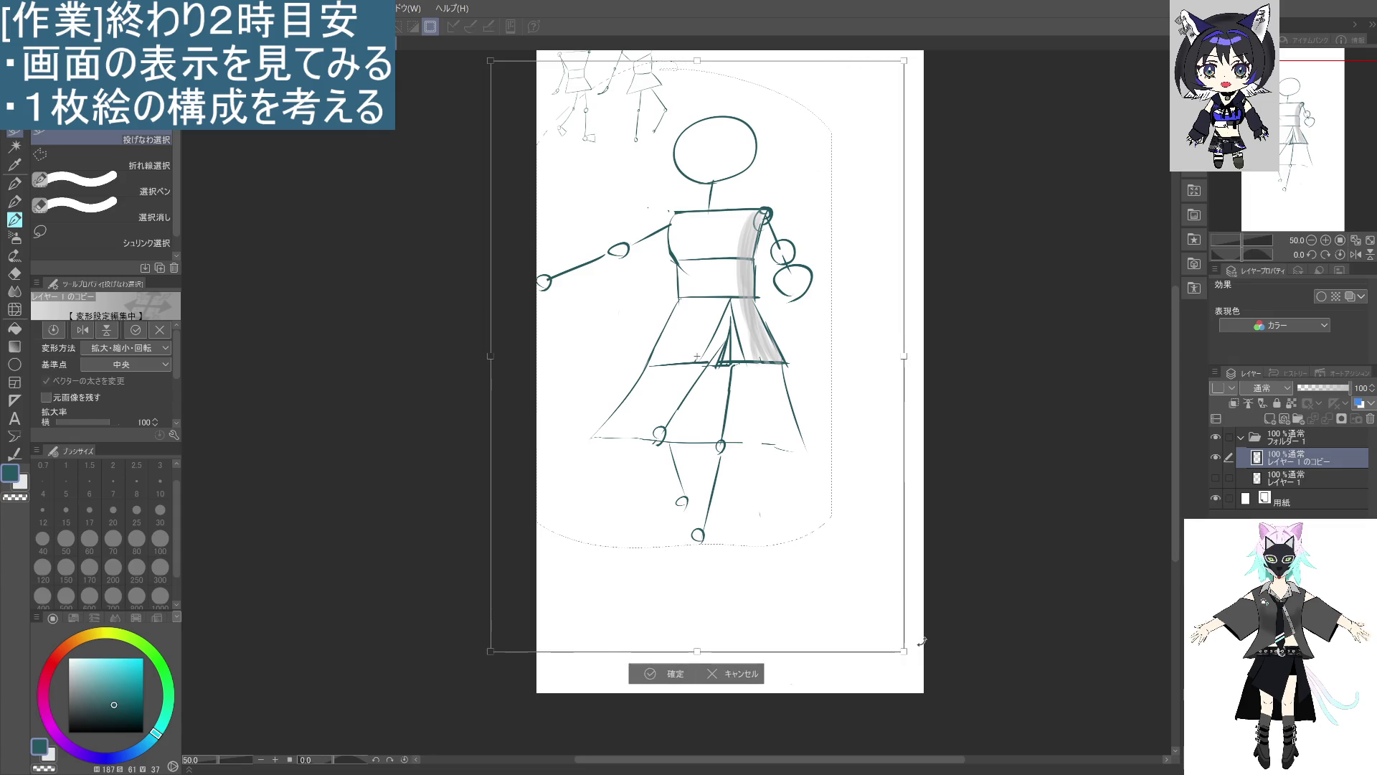
{"action": "mouse_move", "coordinate": [838, 565]}
{"action": "left_mouse_down"}
{"action": "mouse_move", "coordinate": [825, 549]}
{"action": "mouse_move", "coordinate": [861, 554]}
{"action": "left_mouse_up"}
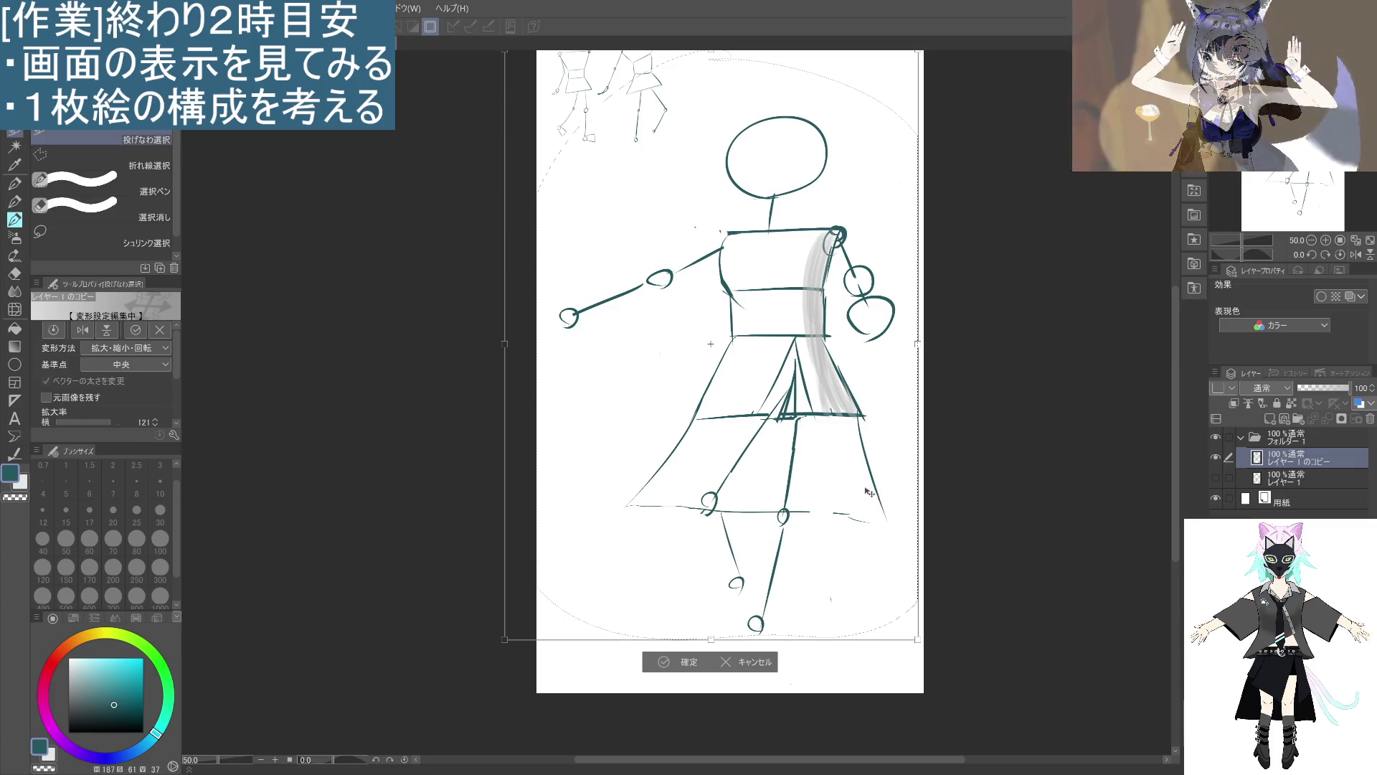
{"action": "scroll", "coordinate": [853, 485], "scroll_direction": "down", "scroll_amount": 1}
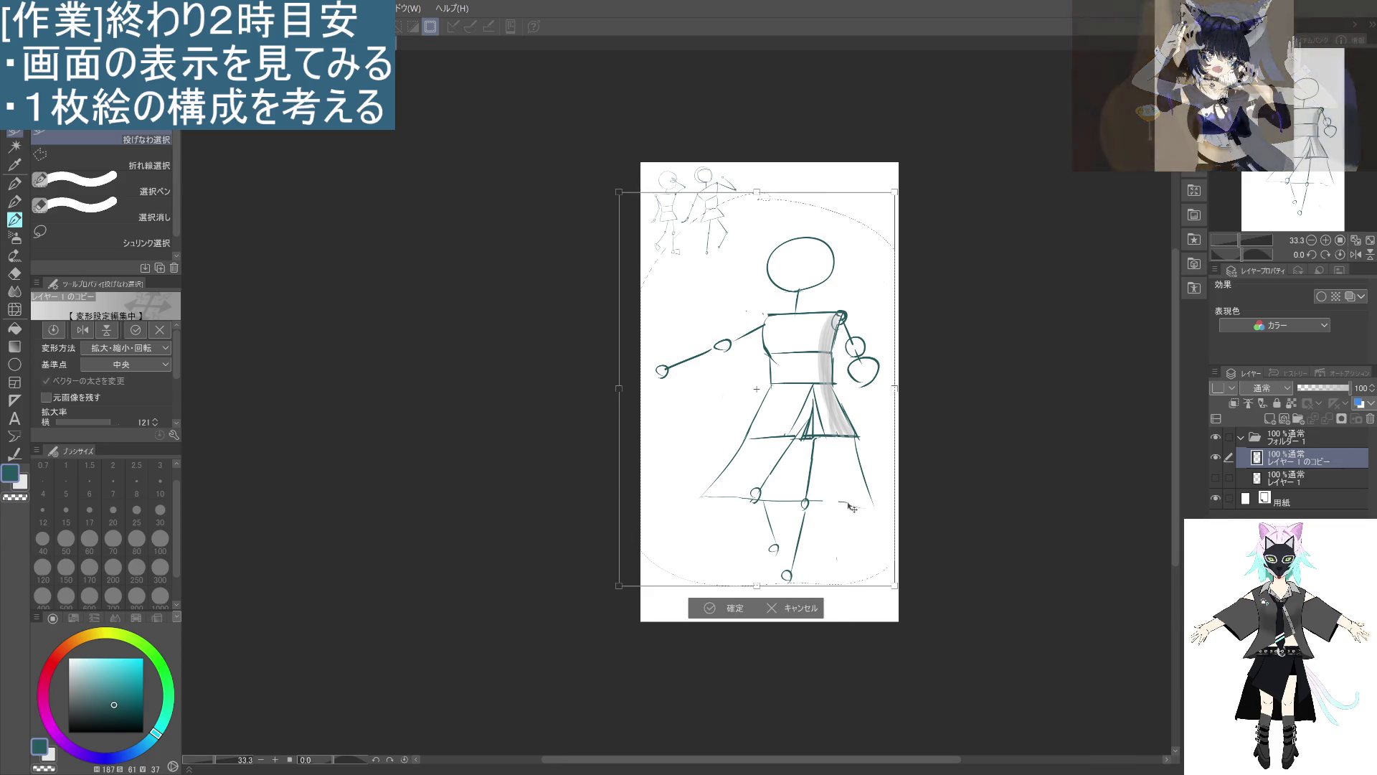
{"action": "left_click_drag", "start_coordinate": [850, 509], "coordinate": [853, 500]}
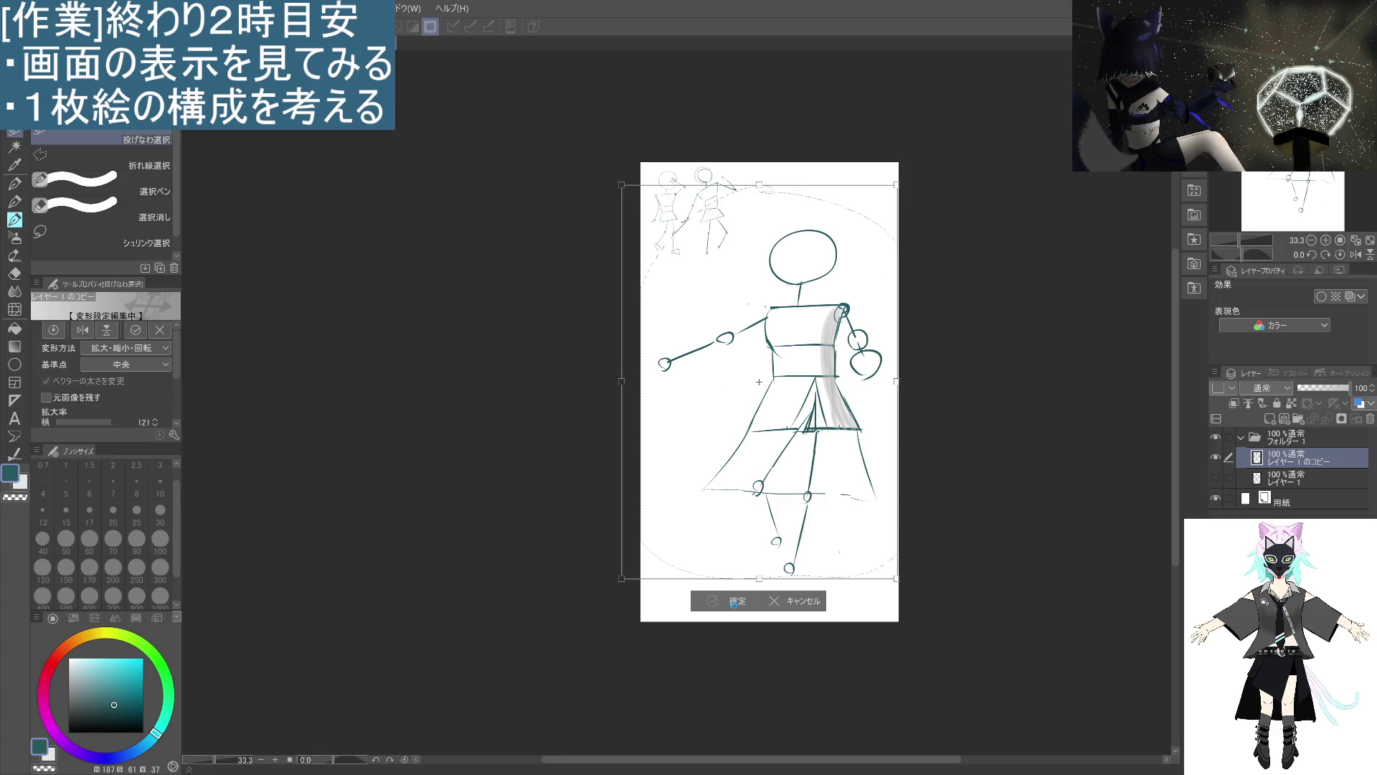
Commit the resize, clear the selection, and return to the drawing pen.
{"action": "left_click", "coordinate": [737, 602]}
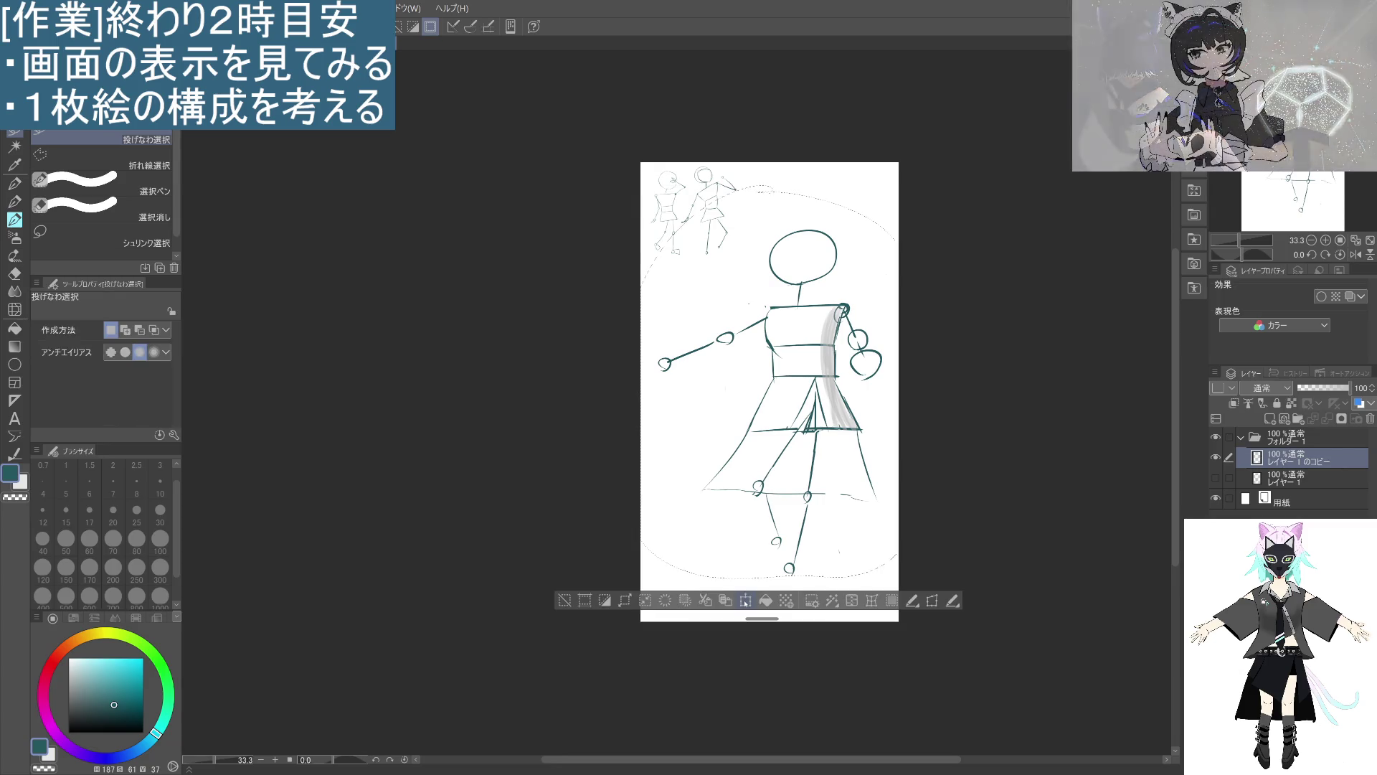
{"action": "left_click", "coordinate": [579, 585]}
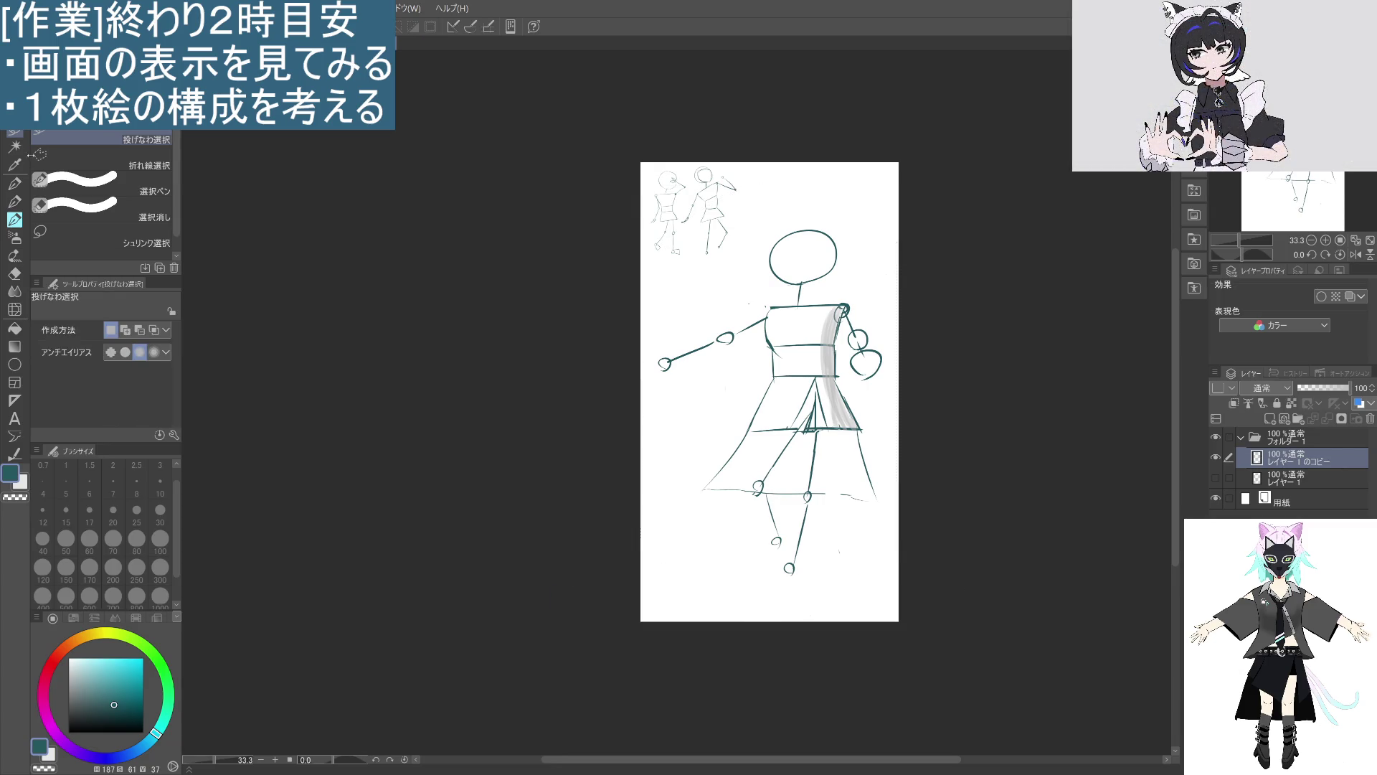
{"action": "left_click", "coordinate": [18, 204]}
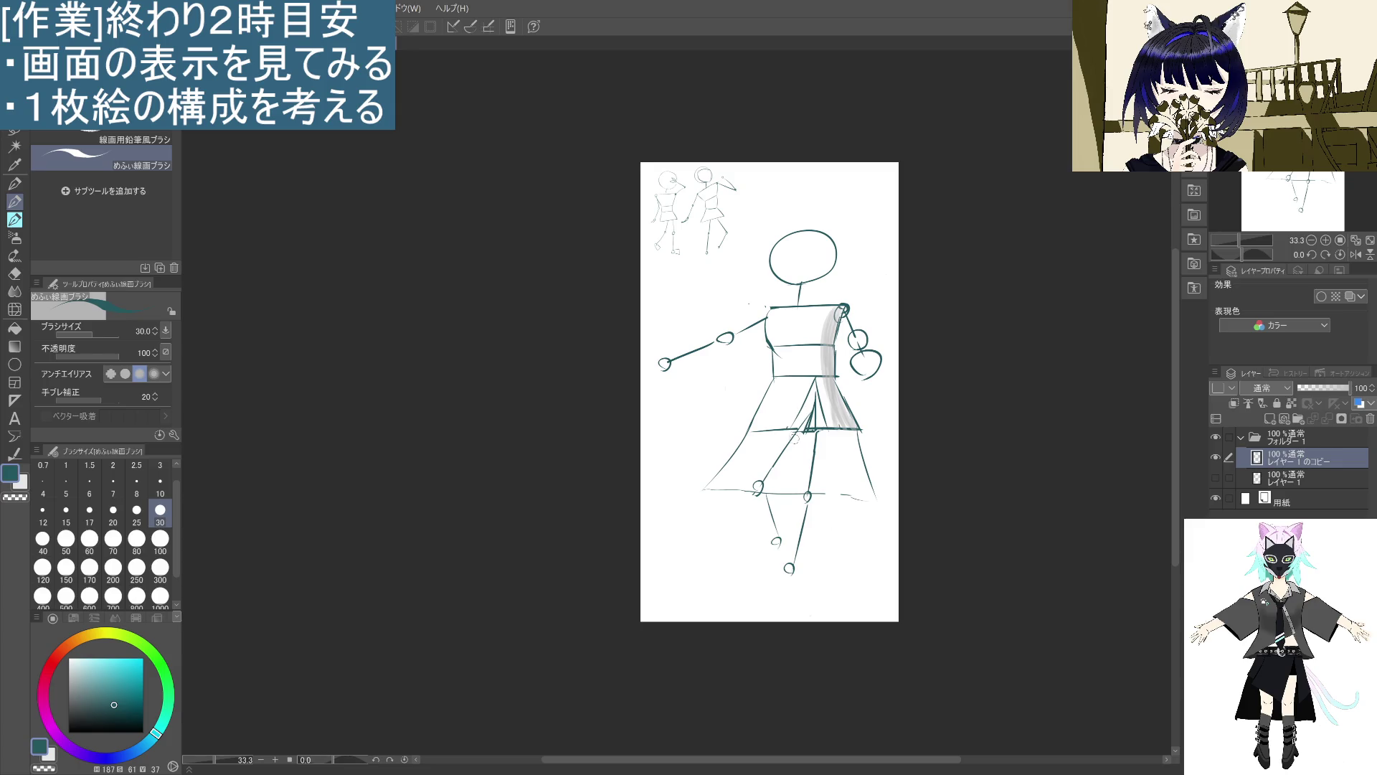
Rework the left knee, skirt centre and lower leg lines with pen and eraser.
{"action": "left_click_drag", "start_coordinate": [764, 477], "coordinate": [759, 491]}
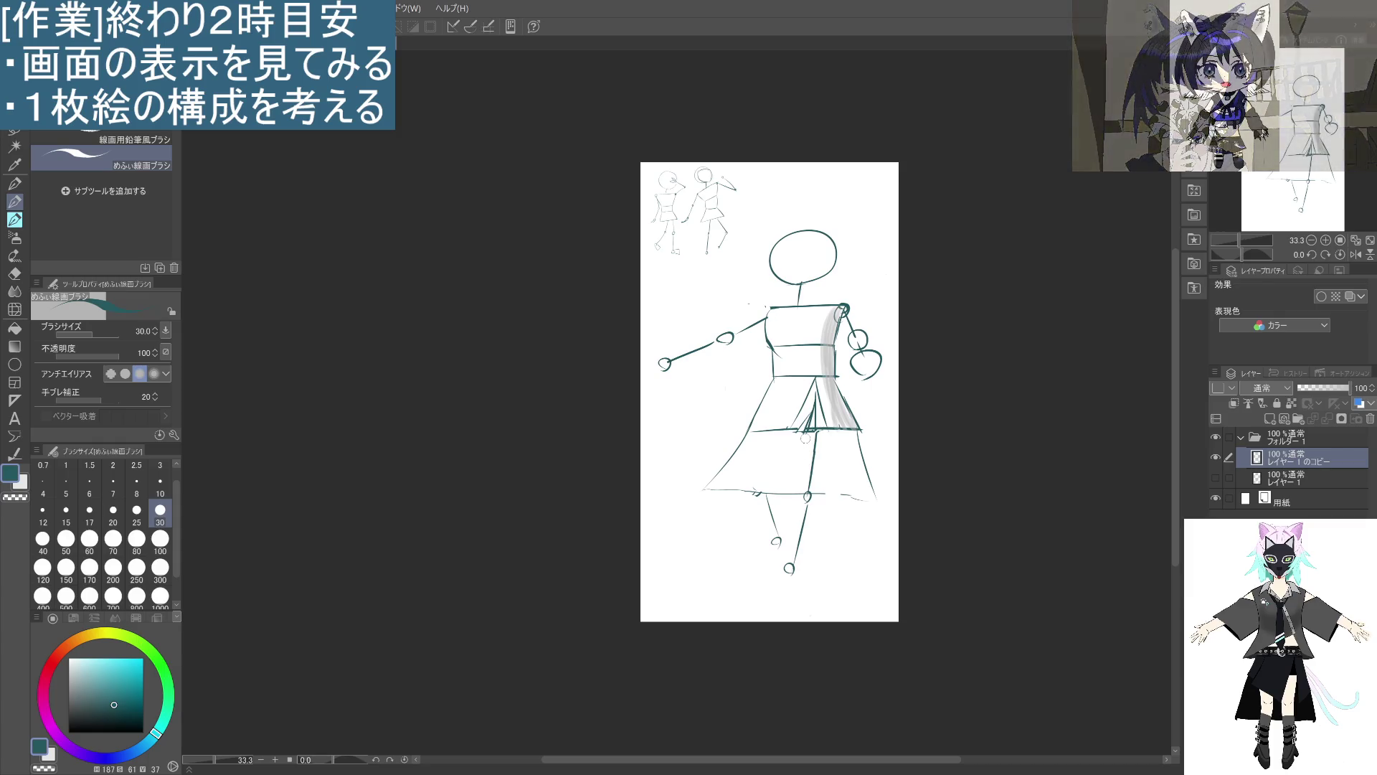
{"action": "left_click_drag", "start_coordinate": [804, 442], "coordinate": [796, 490]}
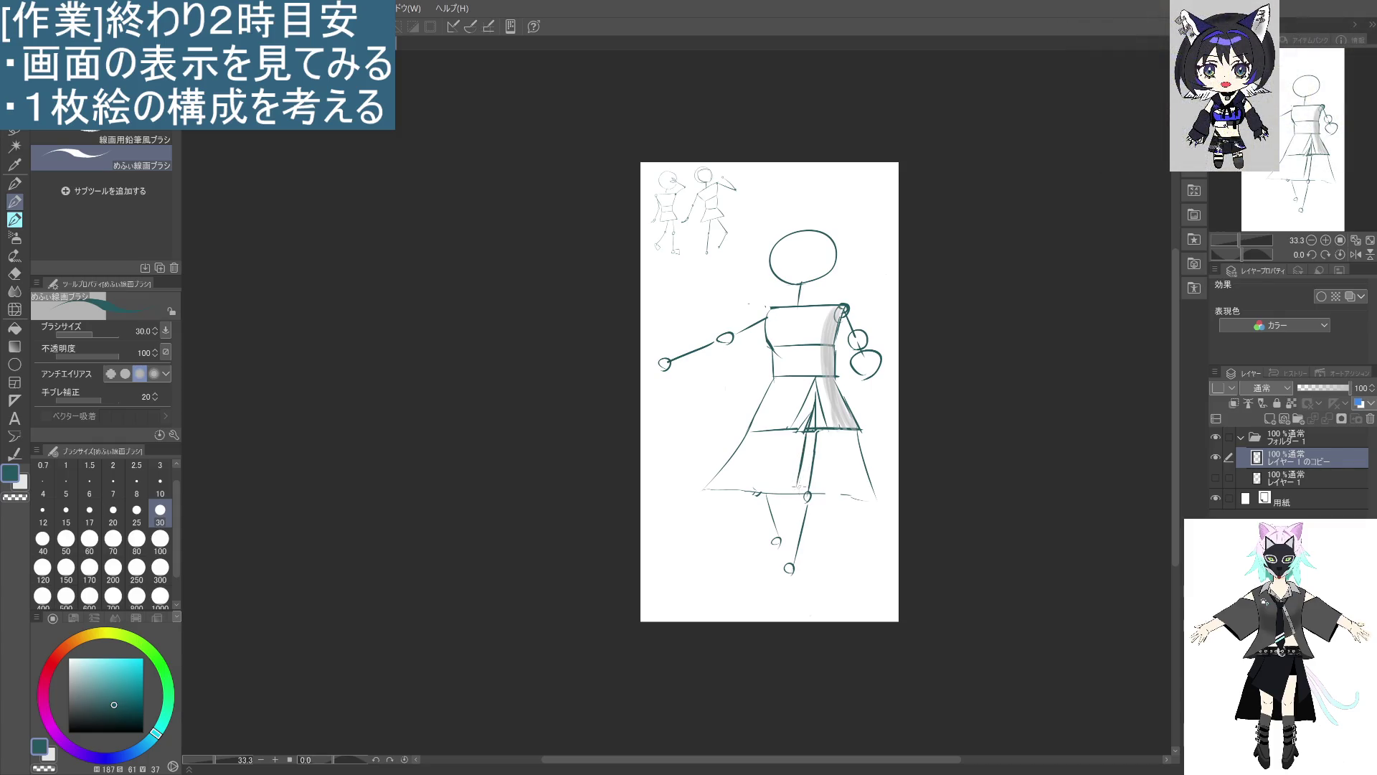
{"action": "mouse_move", "coordinate": [805, 431]}
{"action": "left_mouse_down"}
{"action": "mouse_move", "coordinate": [798, 490]}
{"action": "mouse_move", "coordinate": [820, 544]}
{"action": "left_mouse_up"}
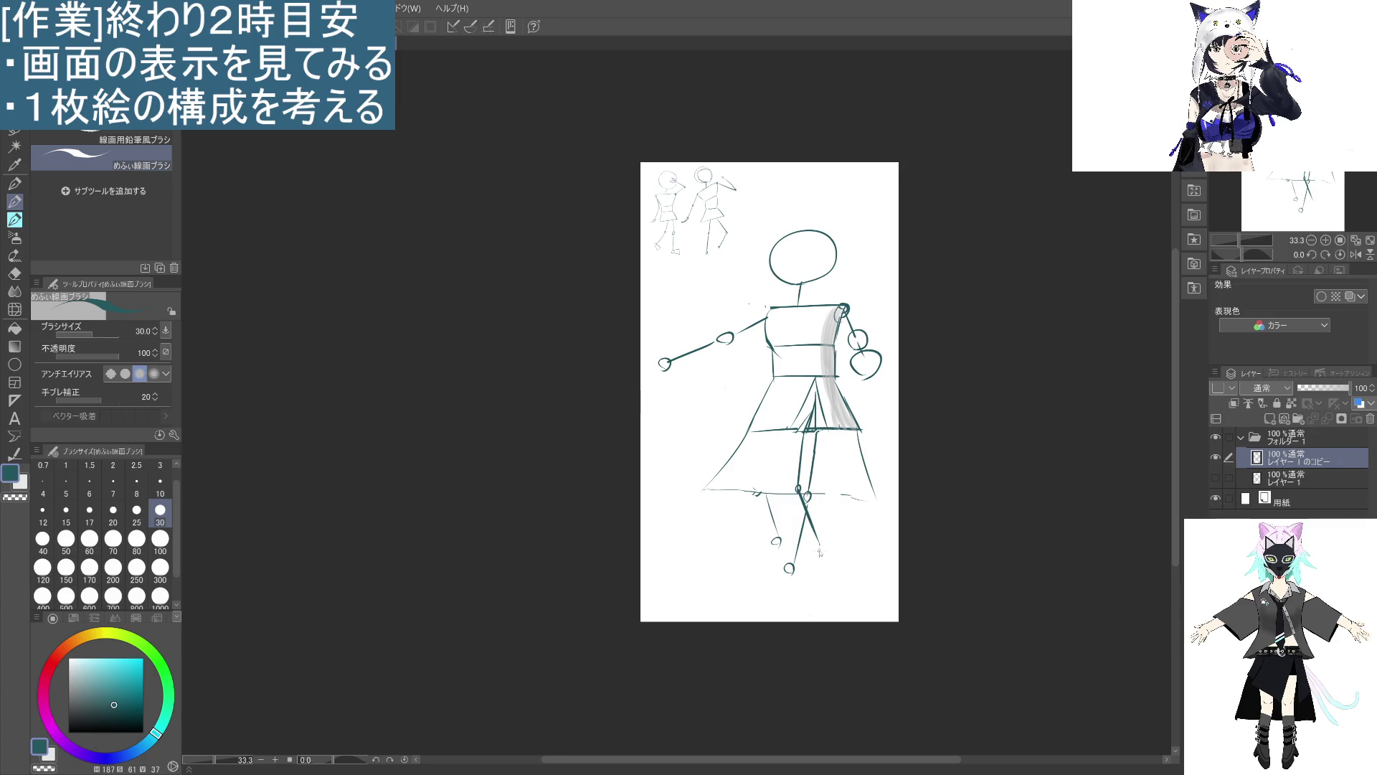
{"action": "key", "text": "ctrl+z"}
{"action": "left_click_drag", "start_coordinate": [807, 494], "coordinate": [812, 552]}
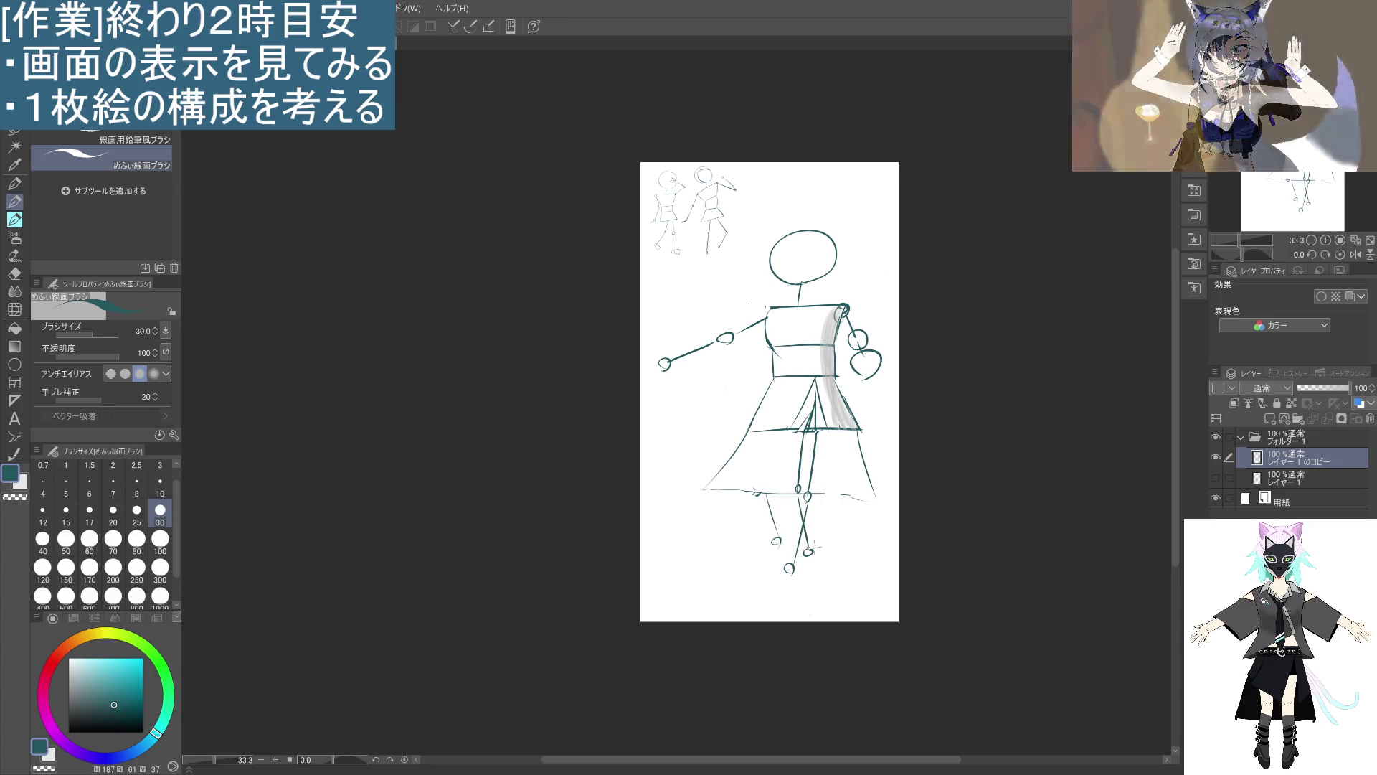
{"action": "mouse_move", "coordinate": [767, 499]}
{"action": "left_mouse_down"}
{"action": "mouse_move", "coordinate": [776, 545]}
{"action": "mouse_move", "coordinate": [756, 496]}
{"action": "mouse_move", "coordinate": [786, 490]}
{"action": "left_mouse_up"}
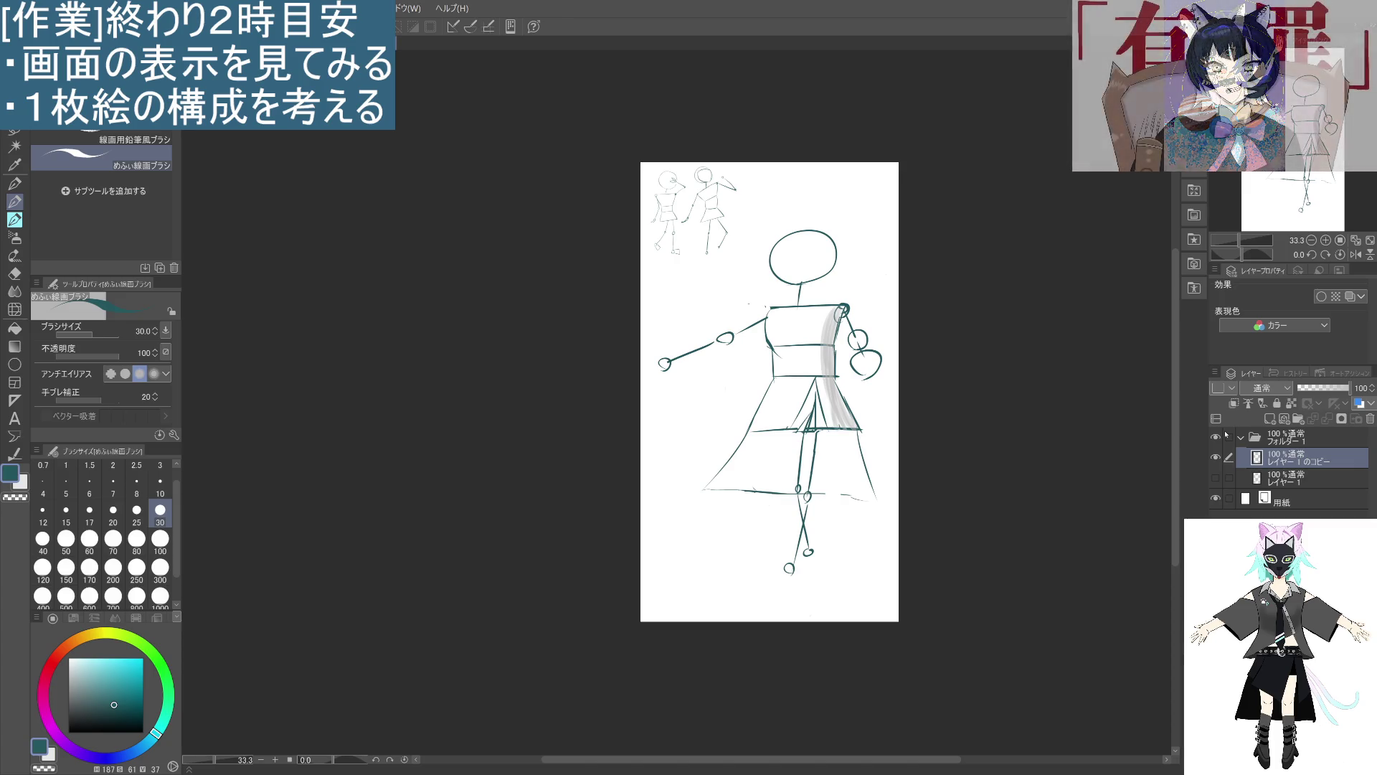
Zoom in and pan the view to recentre the sketch, then start a layer transform.
{"action": "key", "text": "ctrl+plus"}
{"action": "left_click_drag", "start_coordinate": [963, 366], "coordinate": [887, 378]}
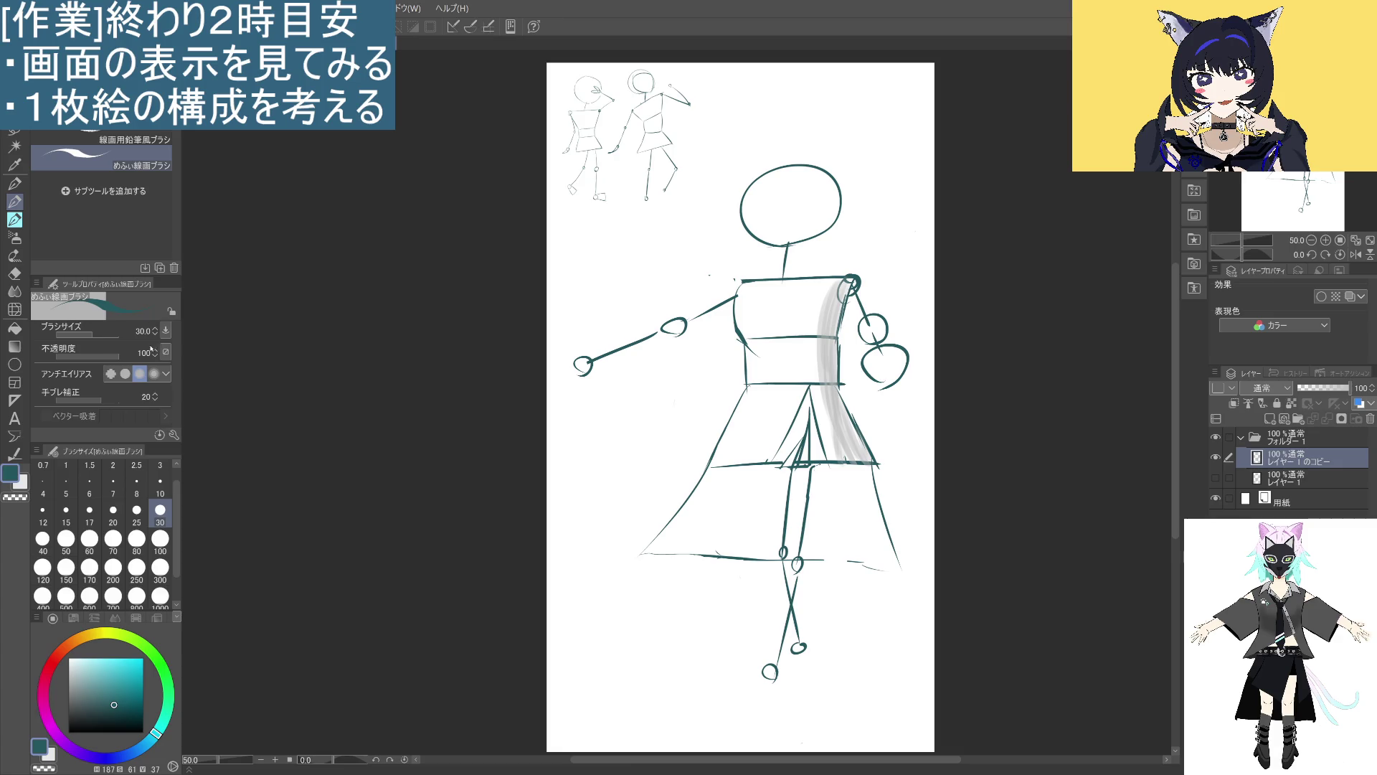
{"action": "key", "text": "ctrl+alt+c"}
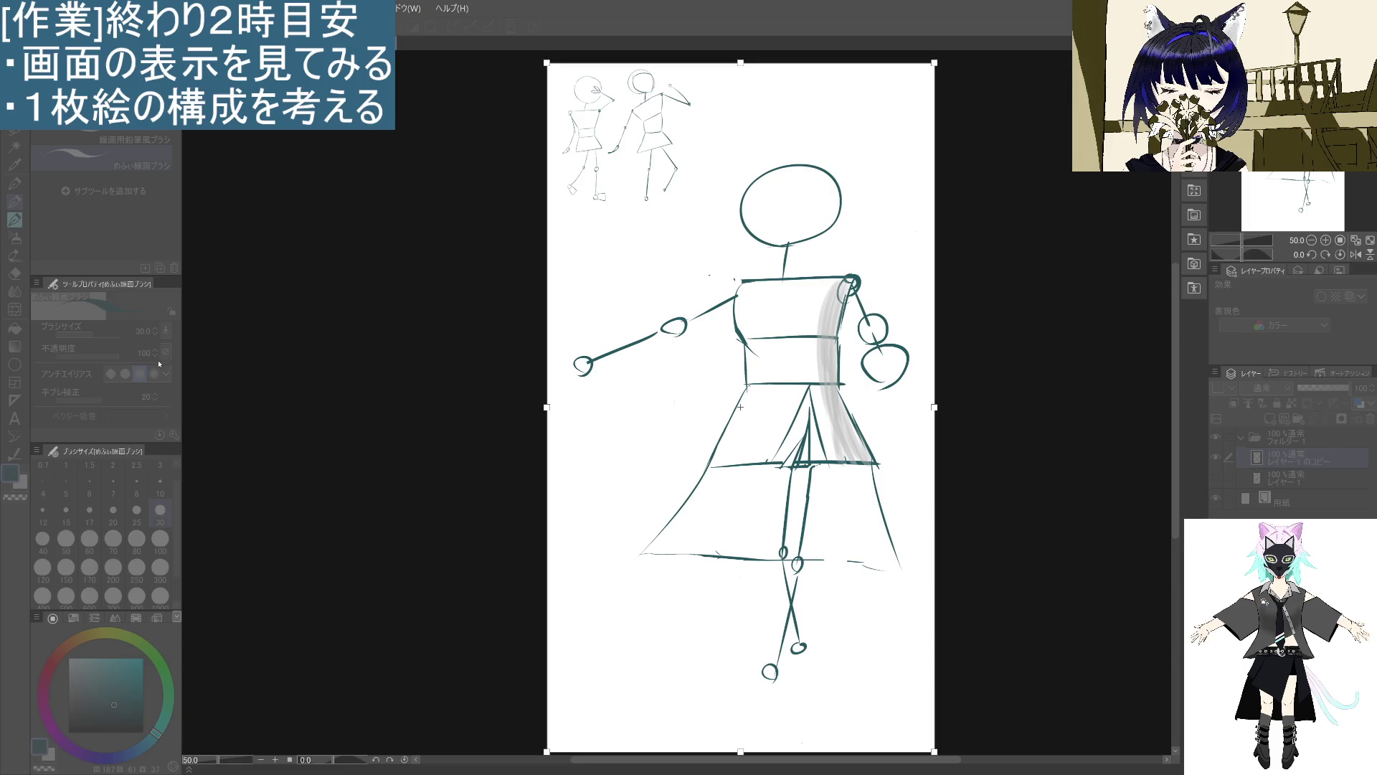
Cancel the transform and redraw the left upper arm hanging lower from the shoulder.
{"action": "key", "text": "Escape"}
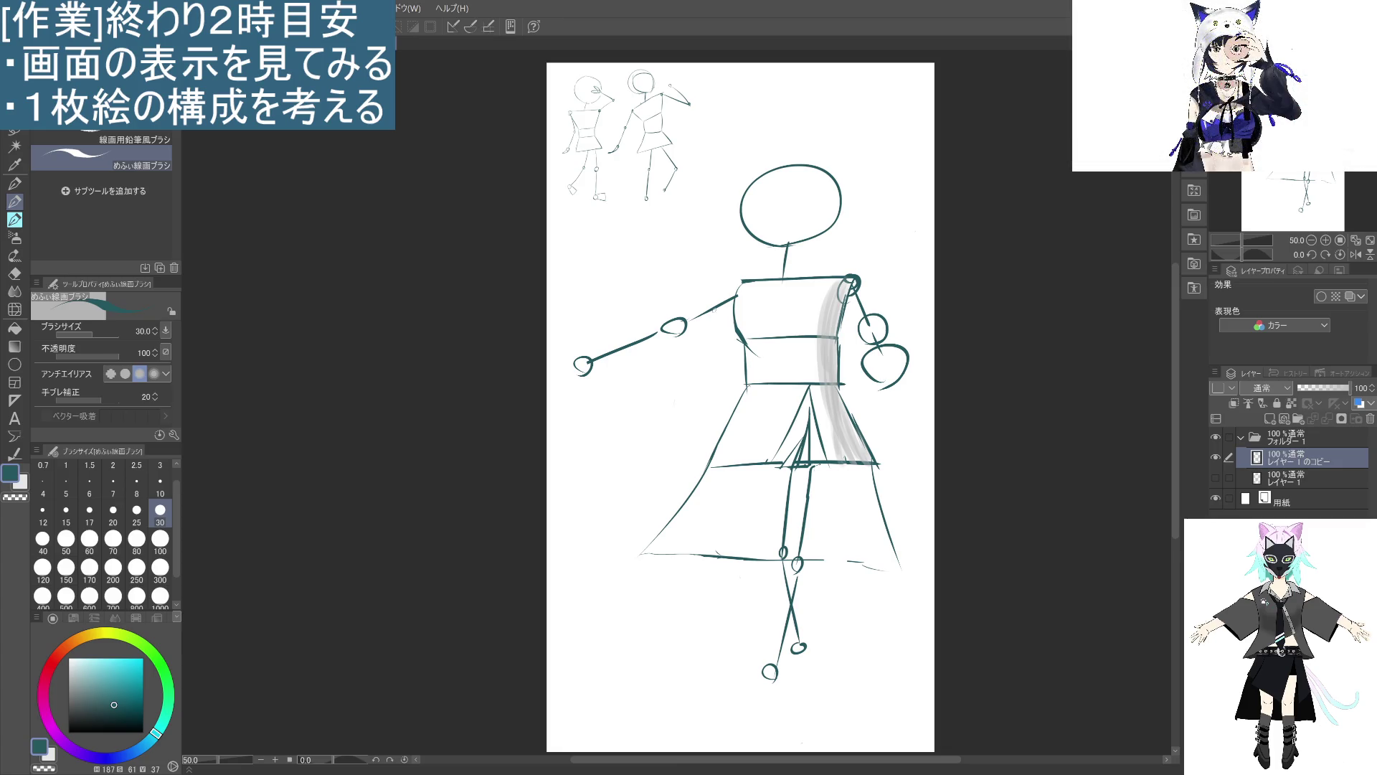
{"action": "mouse_move", "coordinate": [716, 310]}
{"action": "left_mouse_down"}
{"action": "mouse_move", "coordinate": [729, 294]}
{"action": "mouse_move", "coordinate": [691, 327]}
{"action": "mouse_move", "coordinate": [575, 359]}
{"action": "mouse_move", "coordinate": [588, 373]}
{"action": "left_mouse_up"}
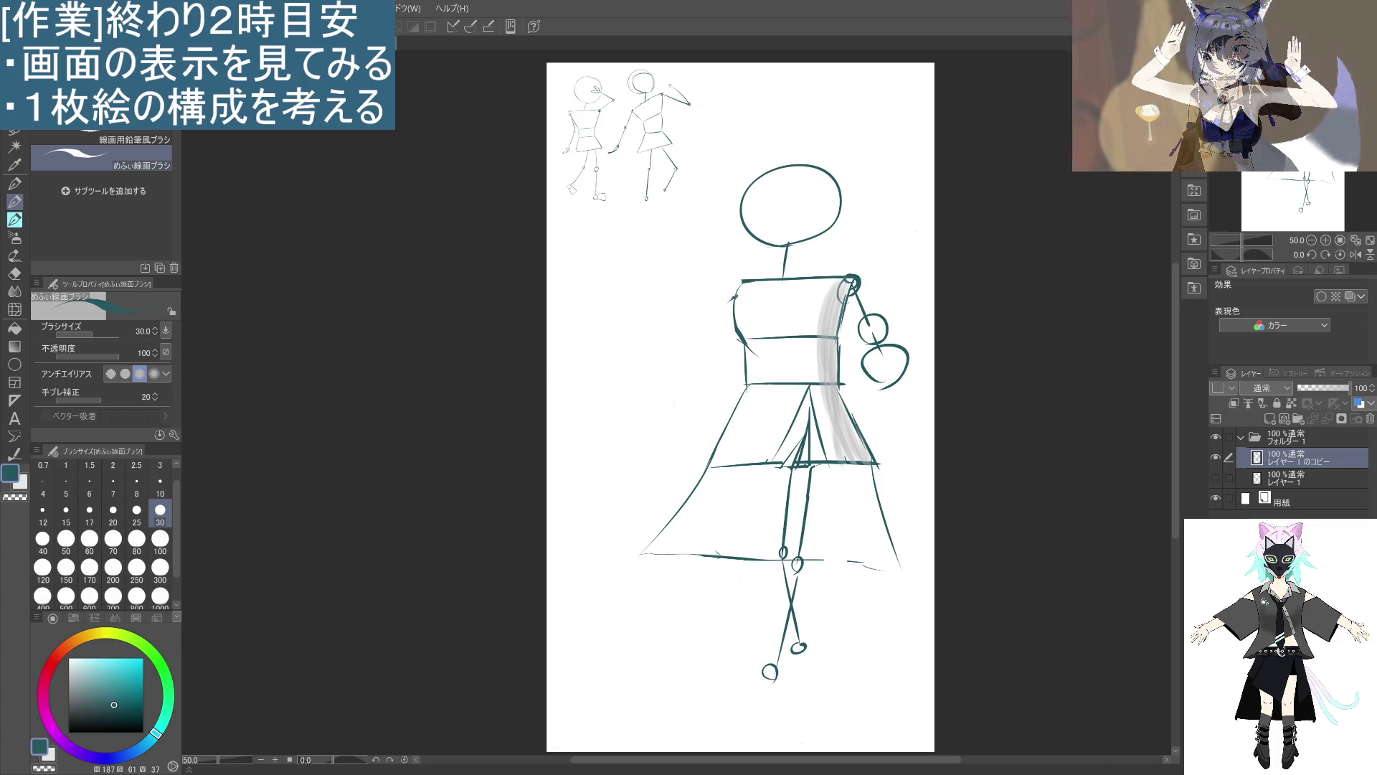
{"action": "left_click_drag", "start_coordinate": [734, 296], "coordinate": [615, 430]}
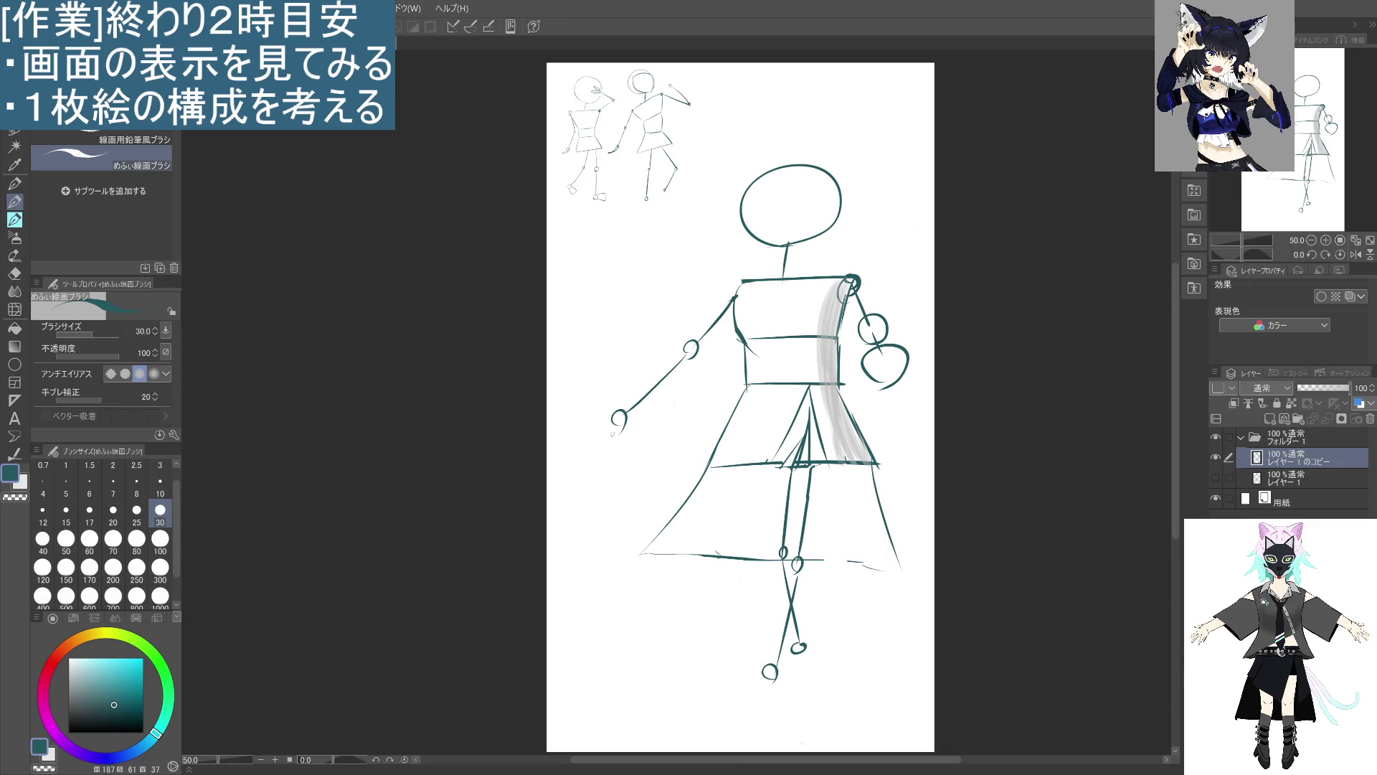
Erase the left half of the head and redraw it as a larger oval.
{"action": "mouse_move", "coordinate": [777, 243]}
{"action": "left_mouse_down"}
{"action": "mouse_move", "coordinate": [743, 202]}
{"action": "mouse_move", "coordinate": [779, 169]}
{"action": "mouse_move", "coordinate": [822, 171]}
{"action": "mouse_move", "coordinate": [841, 204]}
{"action": "mouse_move", "coordinate": [825, 231]}
{"action": "mouse_move", "coordinate": [743, 247]}
{"action": "mouse_move", "coordinate": [796, 257]}
{"action": "mouse_move", "coordinate": [818, 151]}
{"action": "mouse_move", "coordinate": [782, 253]}
{"action": "left_mouse_up"}
{"action": "key", "text": "ctrl+z"}
{"action": "key", "text": "ctrl+z"}
{"action": "left_click_drag", "start_coordinate": [727, 210], "coordinate": [785, 257]}
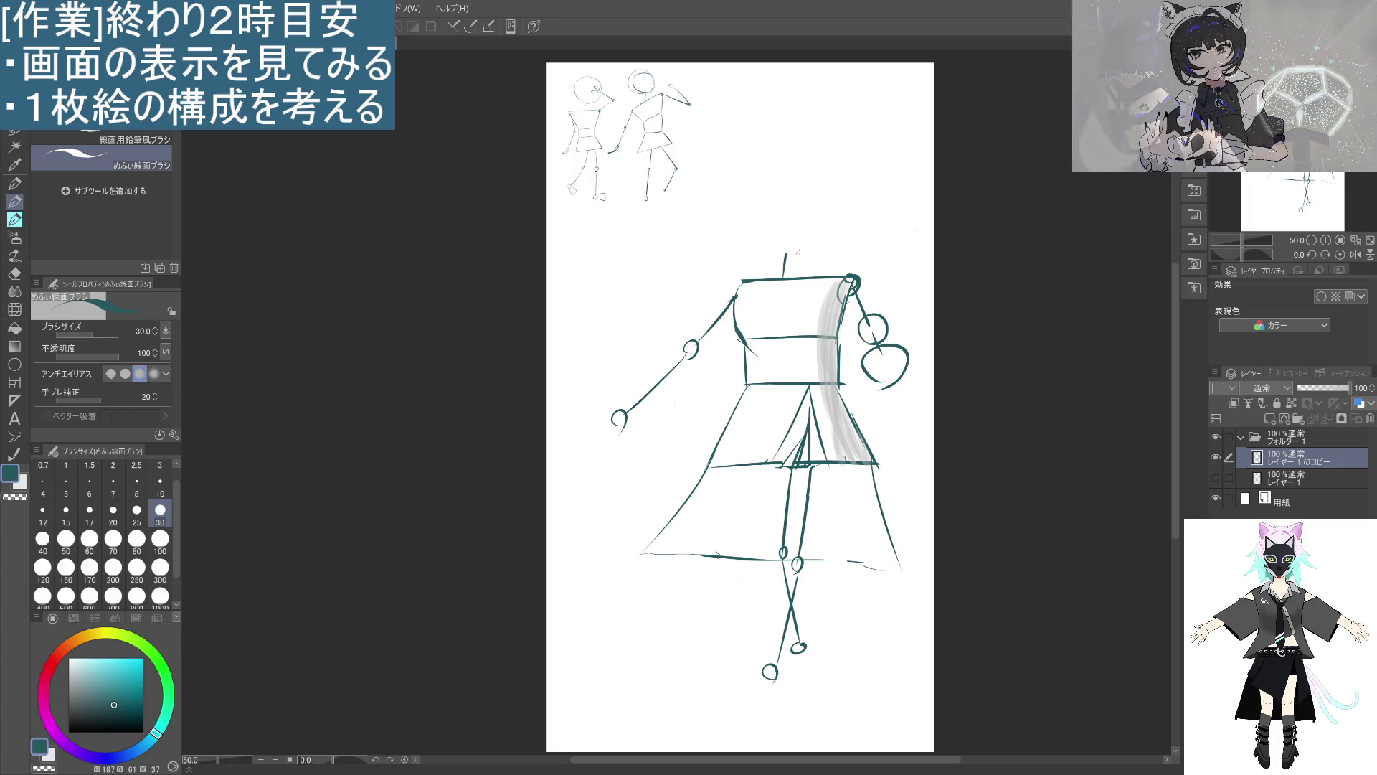
{"action": "mouse_move", "coordinate": [727, 209]}
{"action": "left_mouse_down"}
{"action": "mouse_move", "coordinate": [787, 259]}
{"action": "mouse_move", "coordinate": [847, 215]}
{"action": "mouse_move", "coordinate": [796, 255]}
{"action": "left_mouse_up"}
{"action": "key", "text": "ctrl+z"}
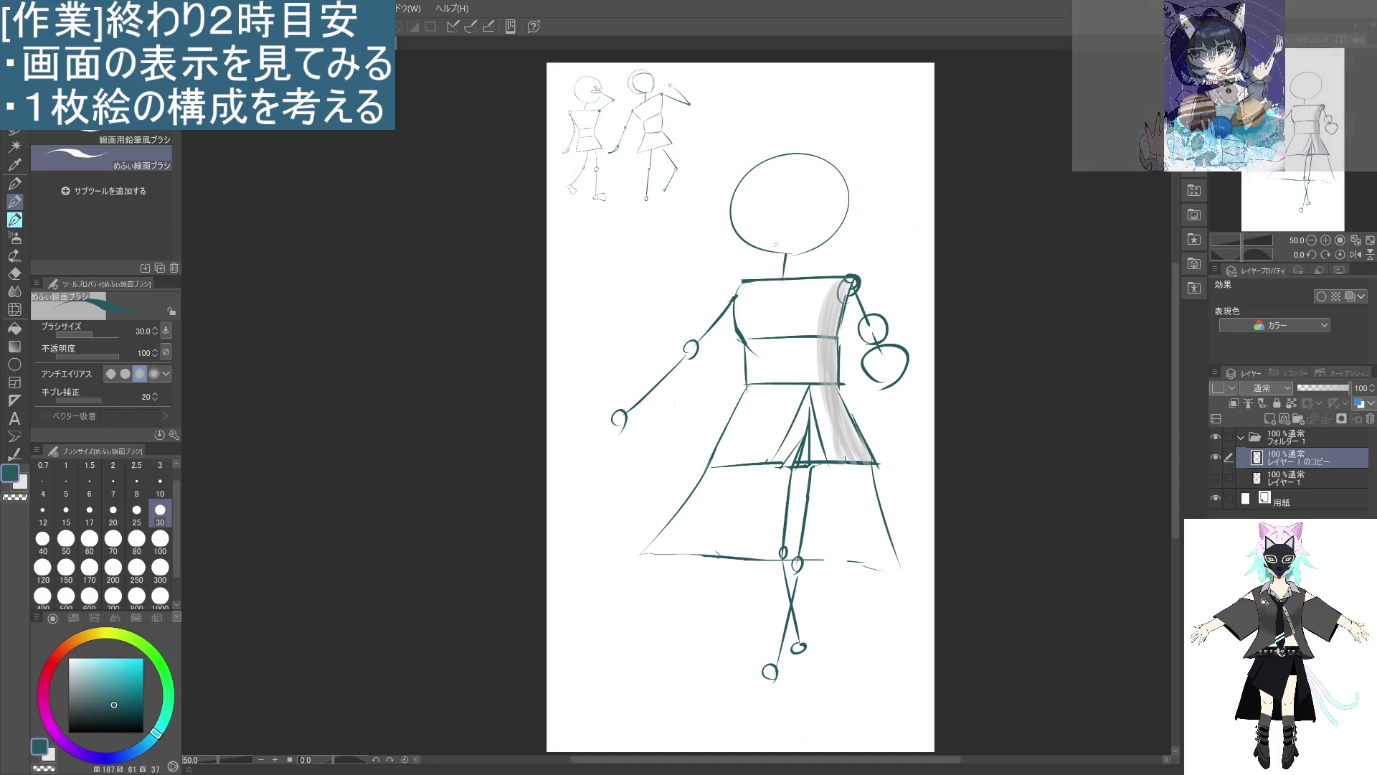
Lasso the figure, enlarge it to about 107%, and shift it left and down.
{"action": "key", "text": "m"}
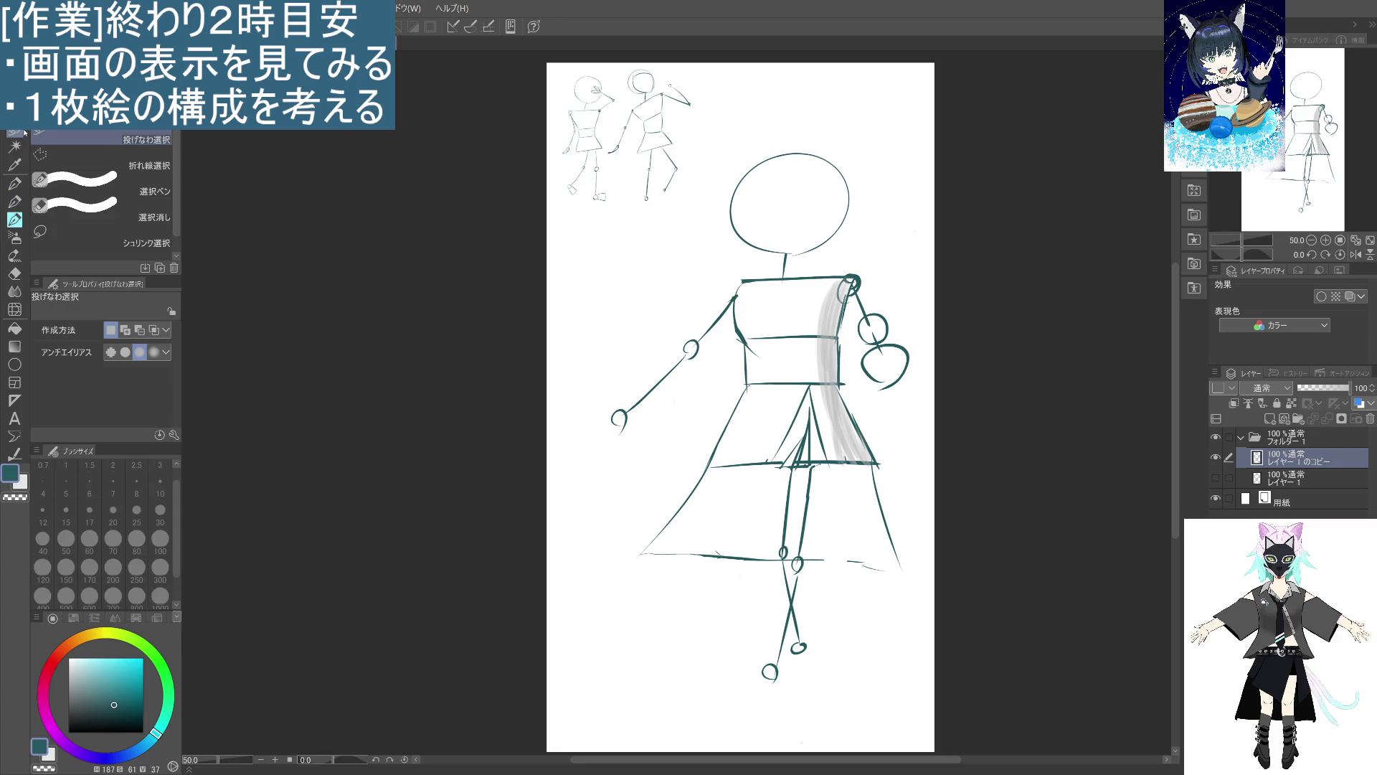
{"action": "mouse_move", "coordinate": [750, 136]}
{"action": "left_mouse_down"}
{"action": "mouse_move", "coordinate": [588, 479]}
{"action": "mouse_move", "coordinate": [876, 686]}
{"action": "mouse_move", "coordinate": [961, 363]}
{"action": "mouse_move", "coordinate": [732, 134]}
{"action": "left_mouse_up"}
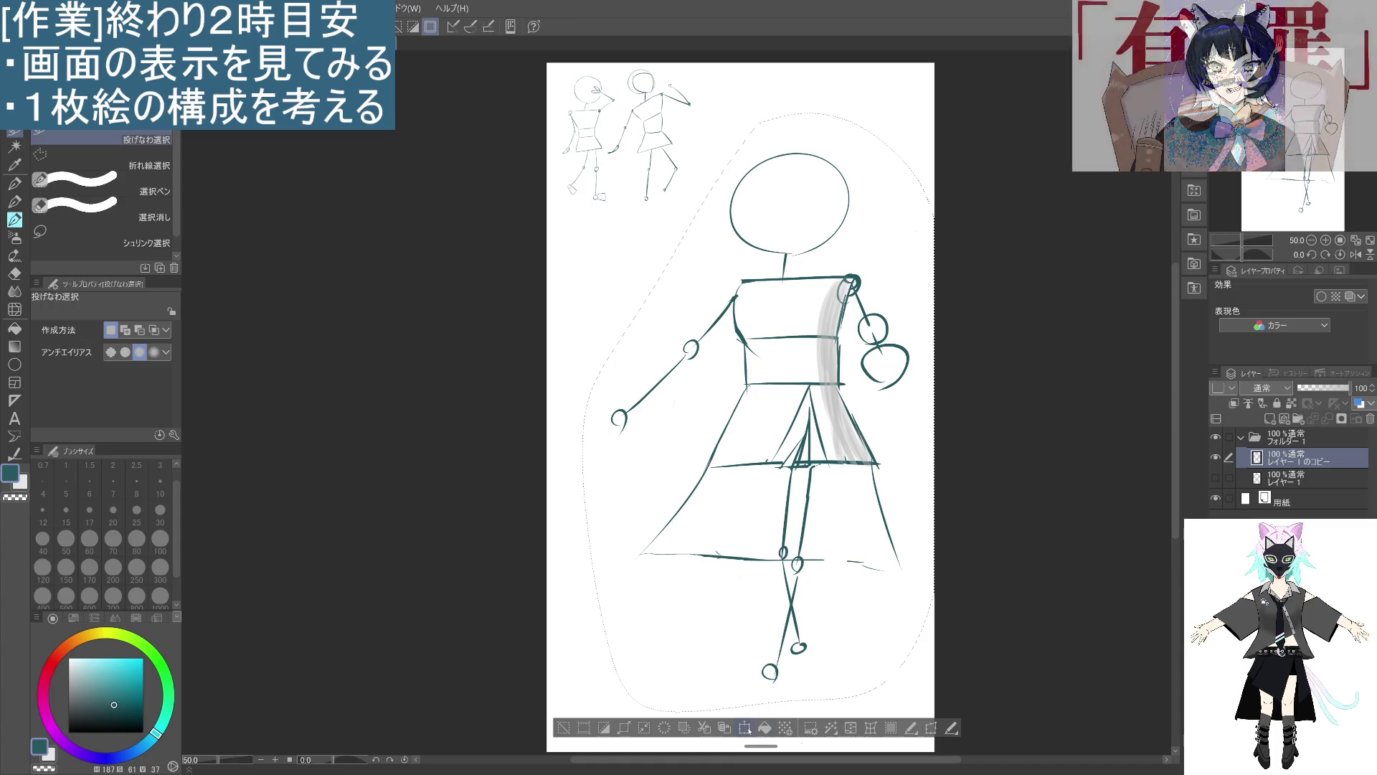
{"action": "key", "text": "ctrl+t"}
{"action": "left_click_drag", "start_coordinate": [932, 112], "coordinate": [959, 73]}
{"action": "left_click_drag", "start_coordinate": [897, 256], "coordinate": [872, 264]}
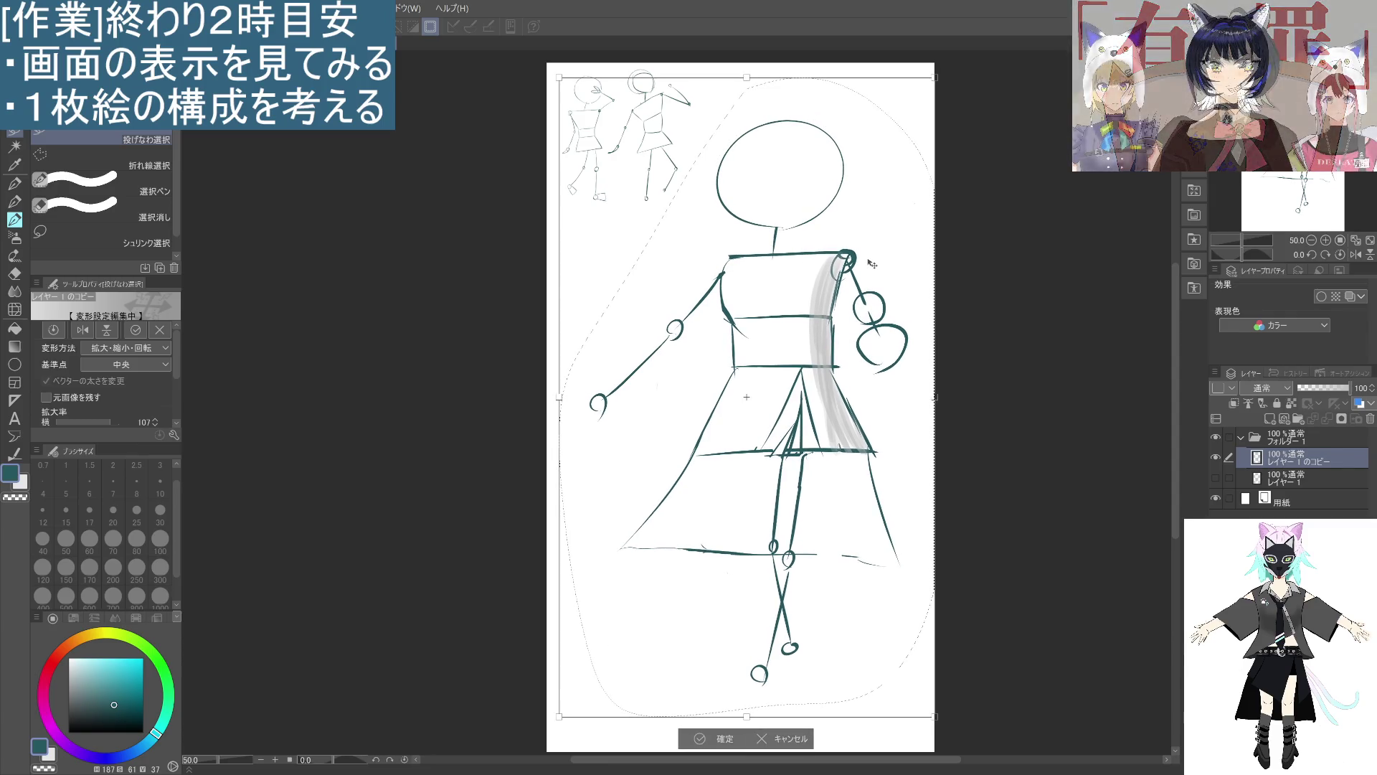
{"action": "left_click_drag", "start_coordinate": [946, 76], "coordinate": [959, 55]}
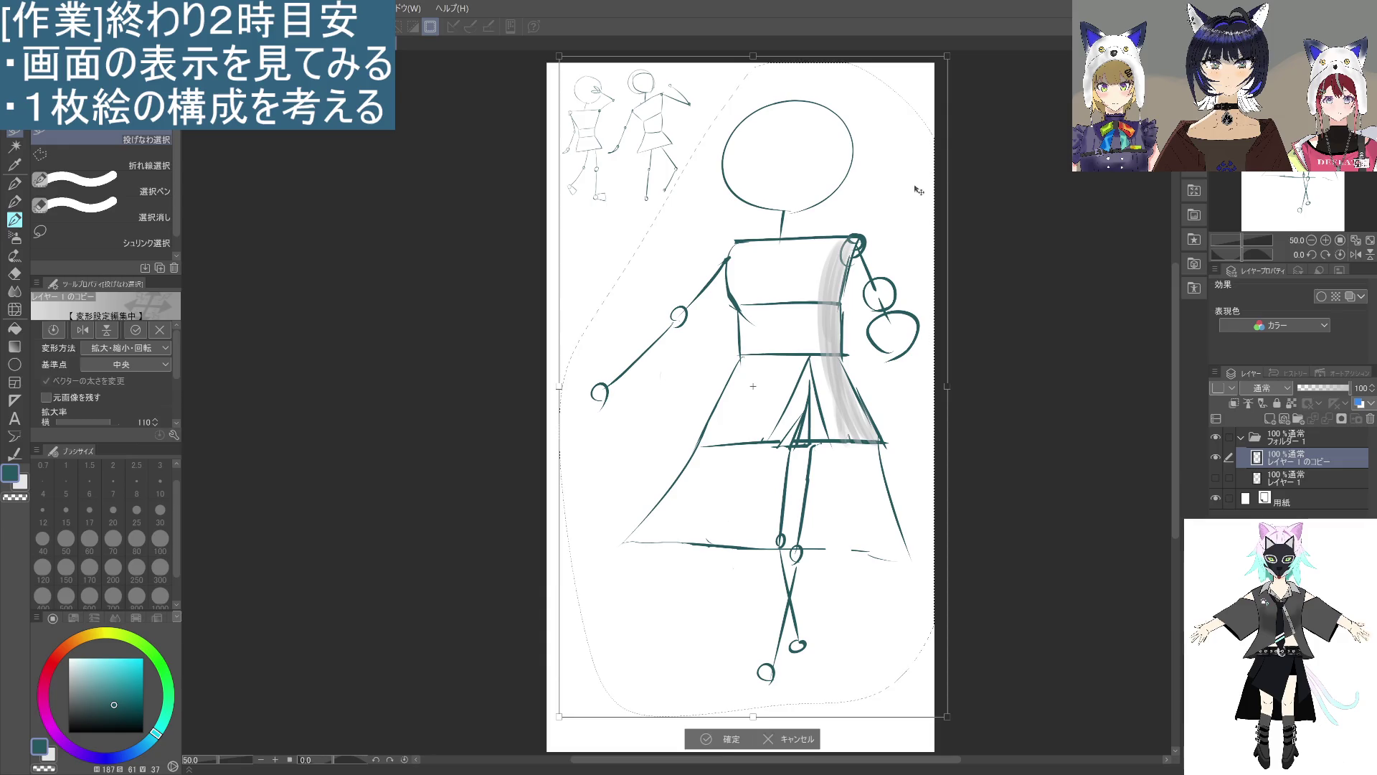
{"action": "left_click_drag", "start_coordinate": [854, 484], "coordinate": [838, 499]}
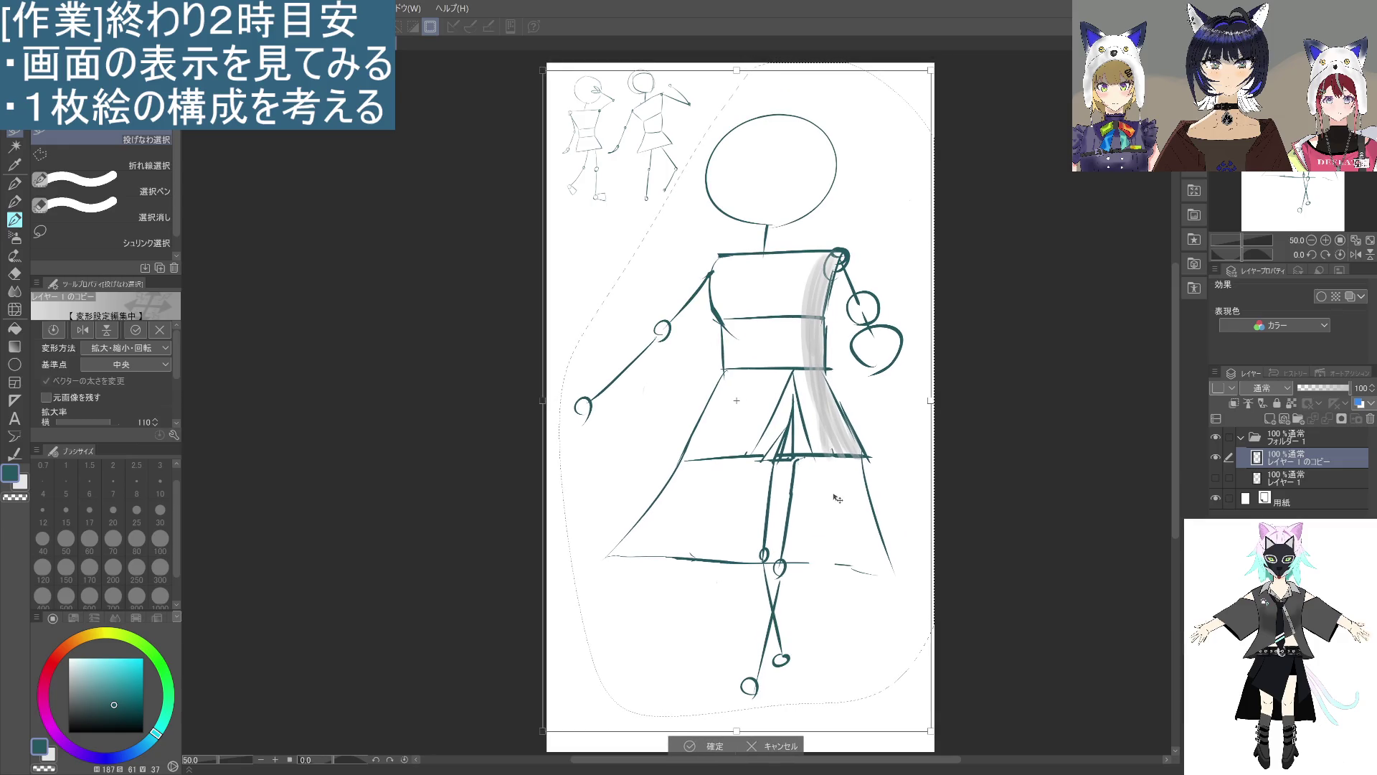
Scale the figure to 116%, lower it slightly, confirm, and deselect.
{"action": "scroll", "coordinate": [964, 615], "scroll_direction": "down", "scroll_amount": 1}
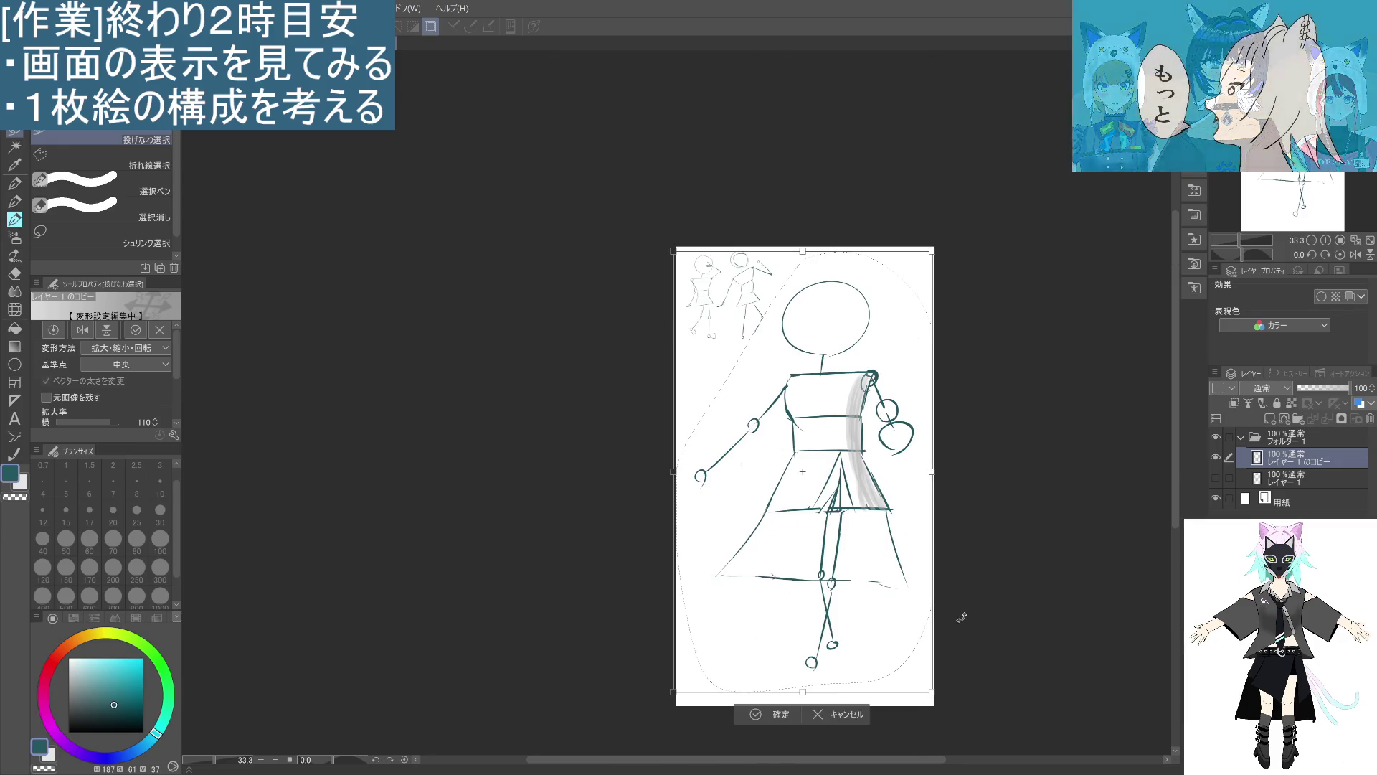
{"action": "left_click_drag", "start_coordinate": [933, 294], "coordinate": [945, 277]}
{"action": "left_click_drag", "start_coordinate": [914, 347], "coordinate": [909, 360]}
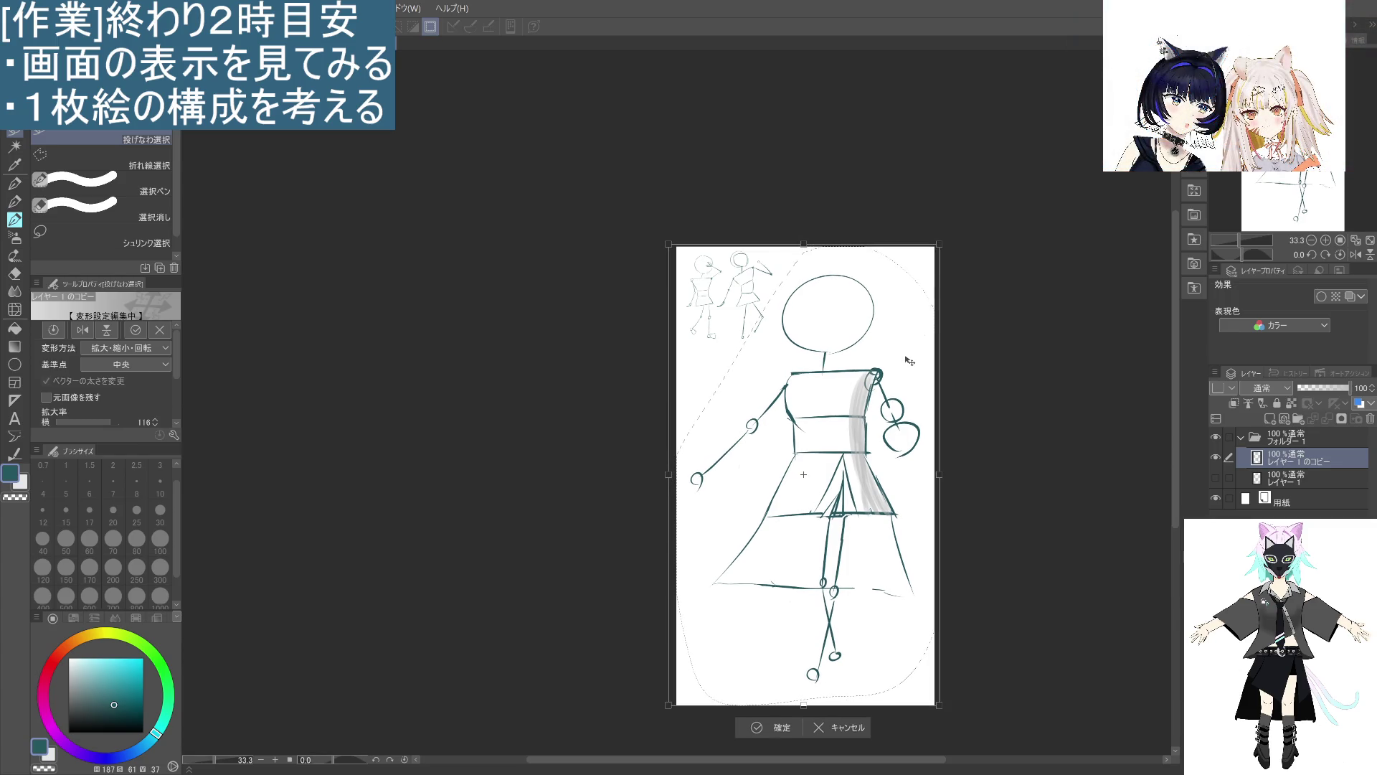
{"action": "left_click", "coordinate": [759, 728]}
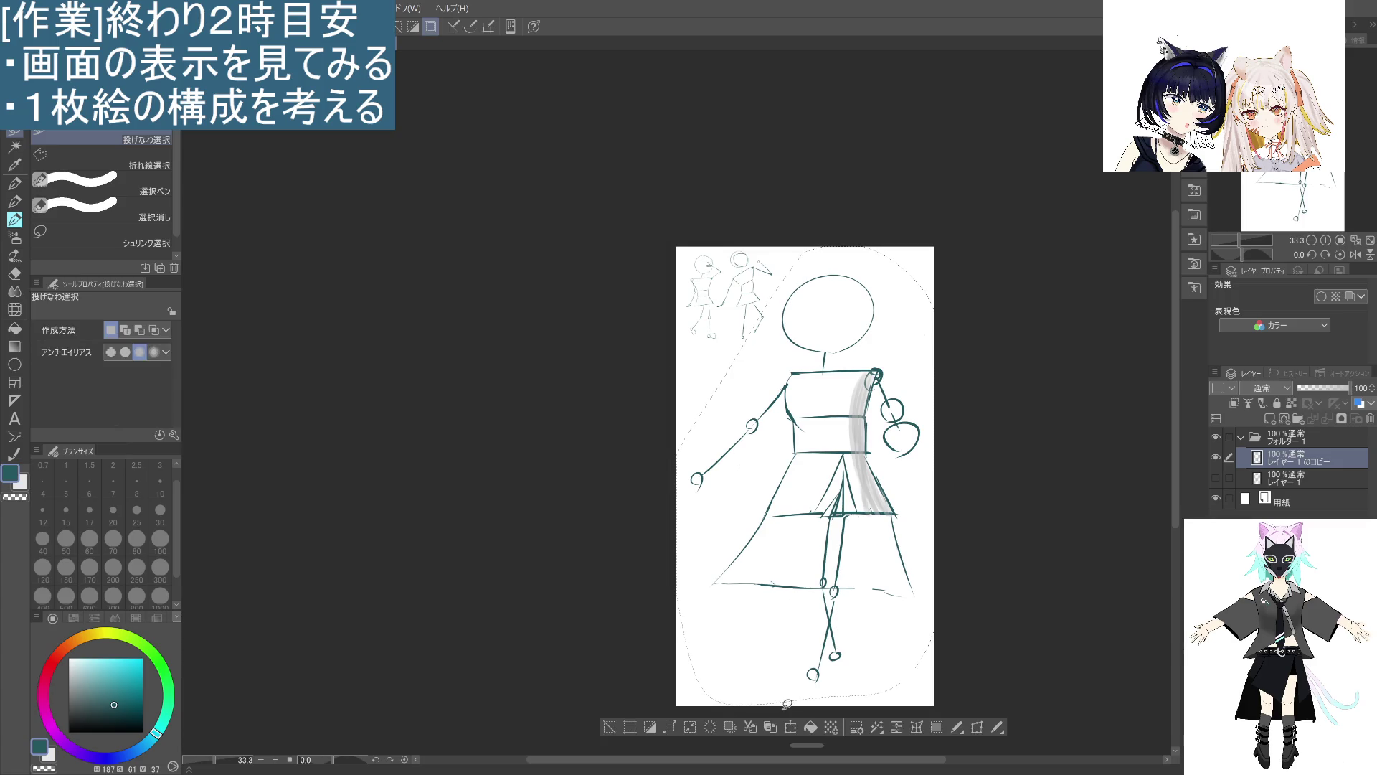
{"action": "left_click", "coordinate": [609, 726]}
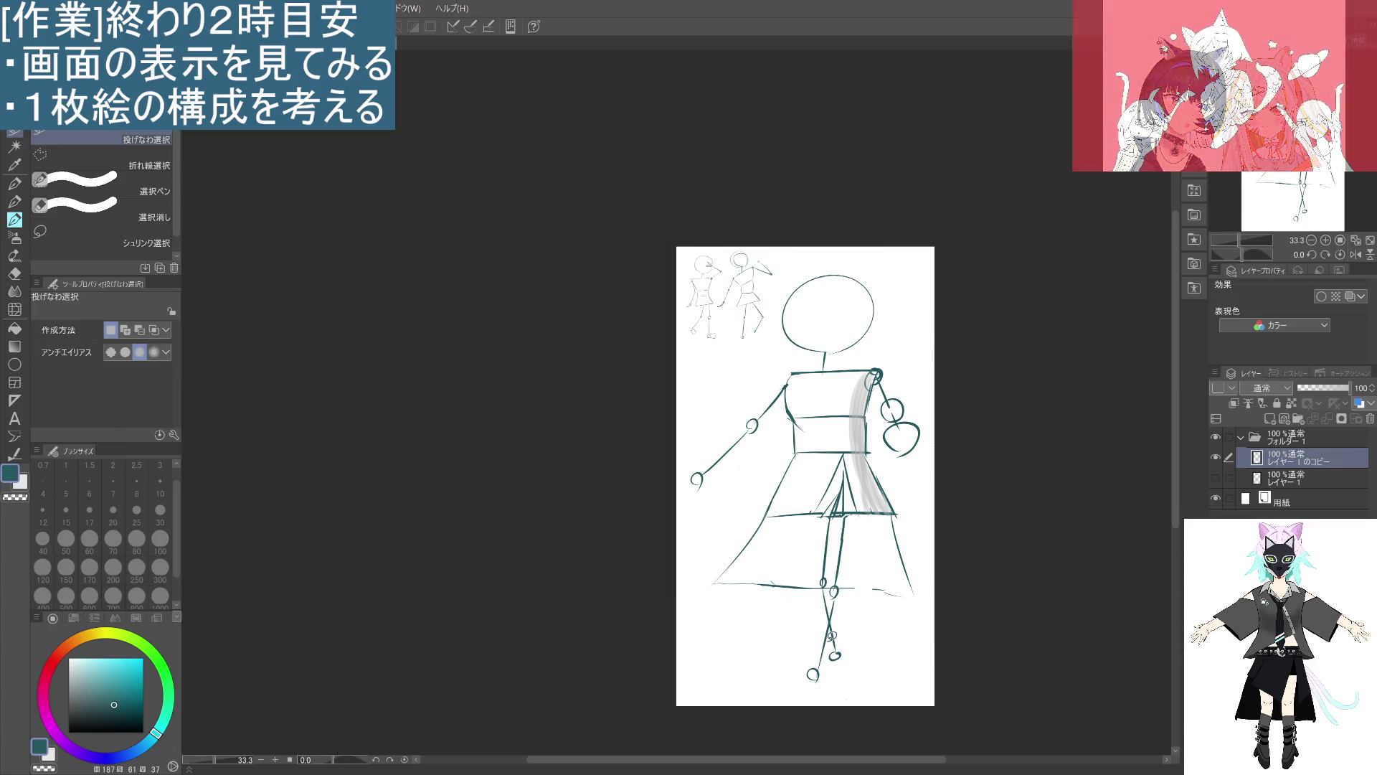
Delete the original hidden レイヤー1 sketch layer.
{"action": "left_click", "coordinate": [1284, 478]}
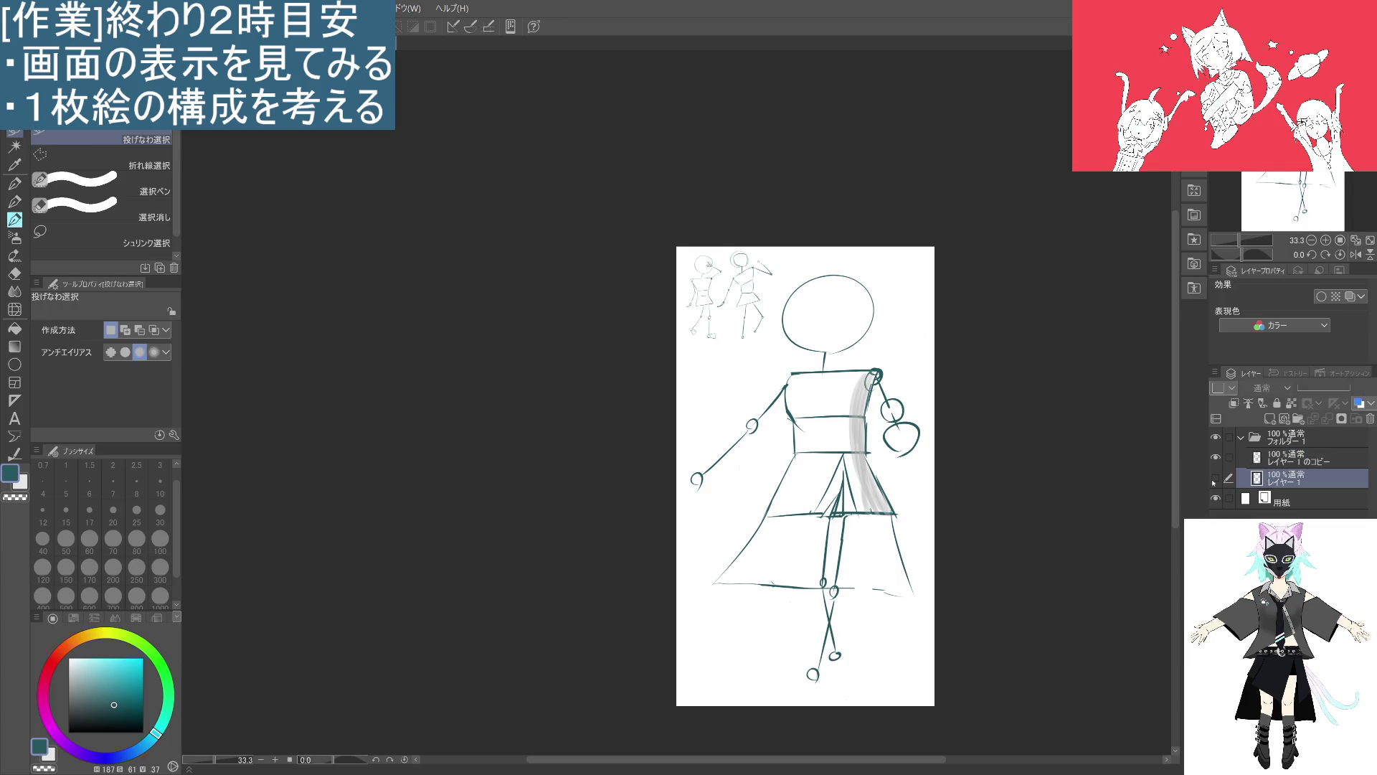
{"action": "left_click", "coordinate": [1216, 478]}
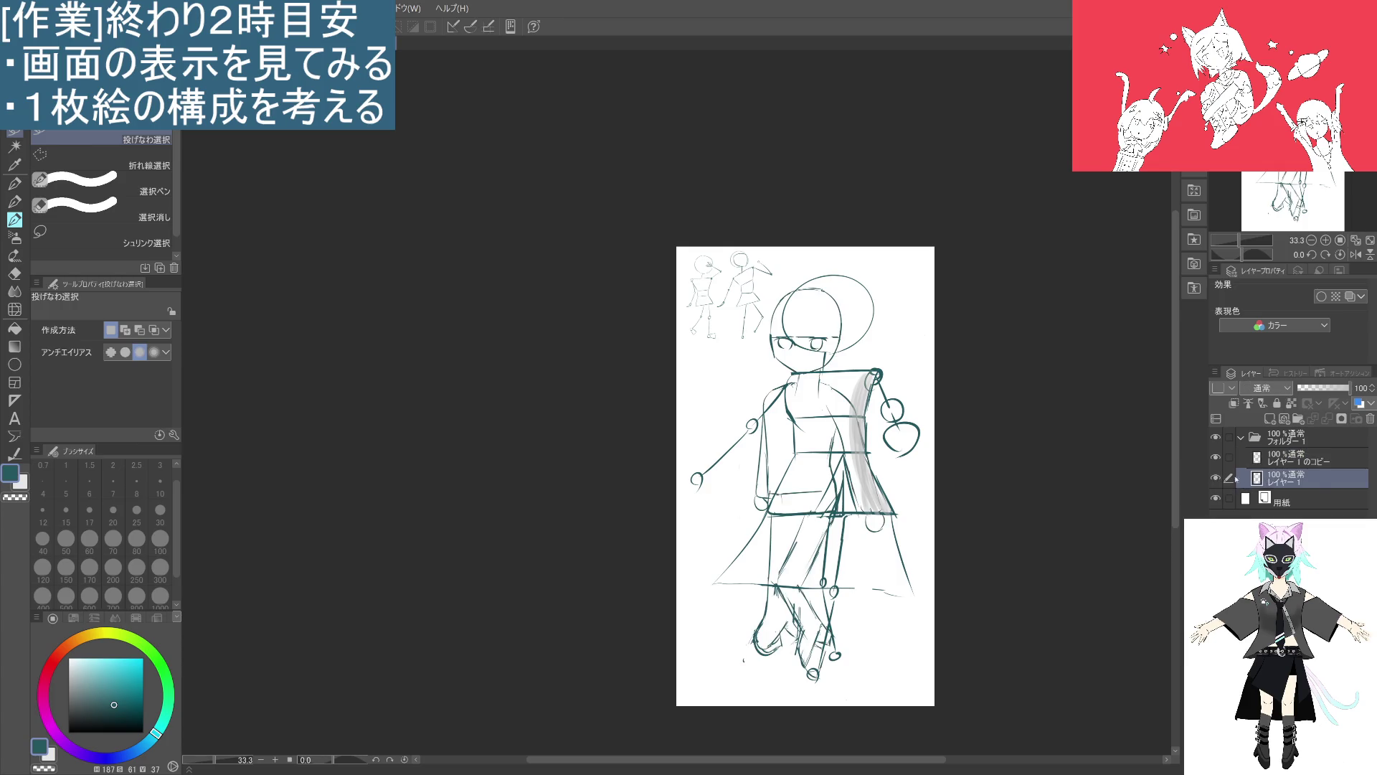
{"action": "left_click", "coordinate": [1370, 419]}
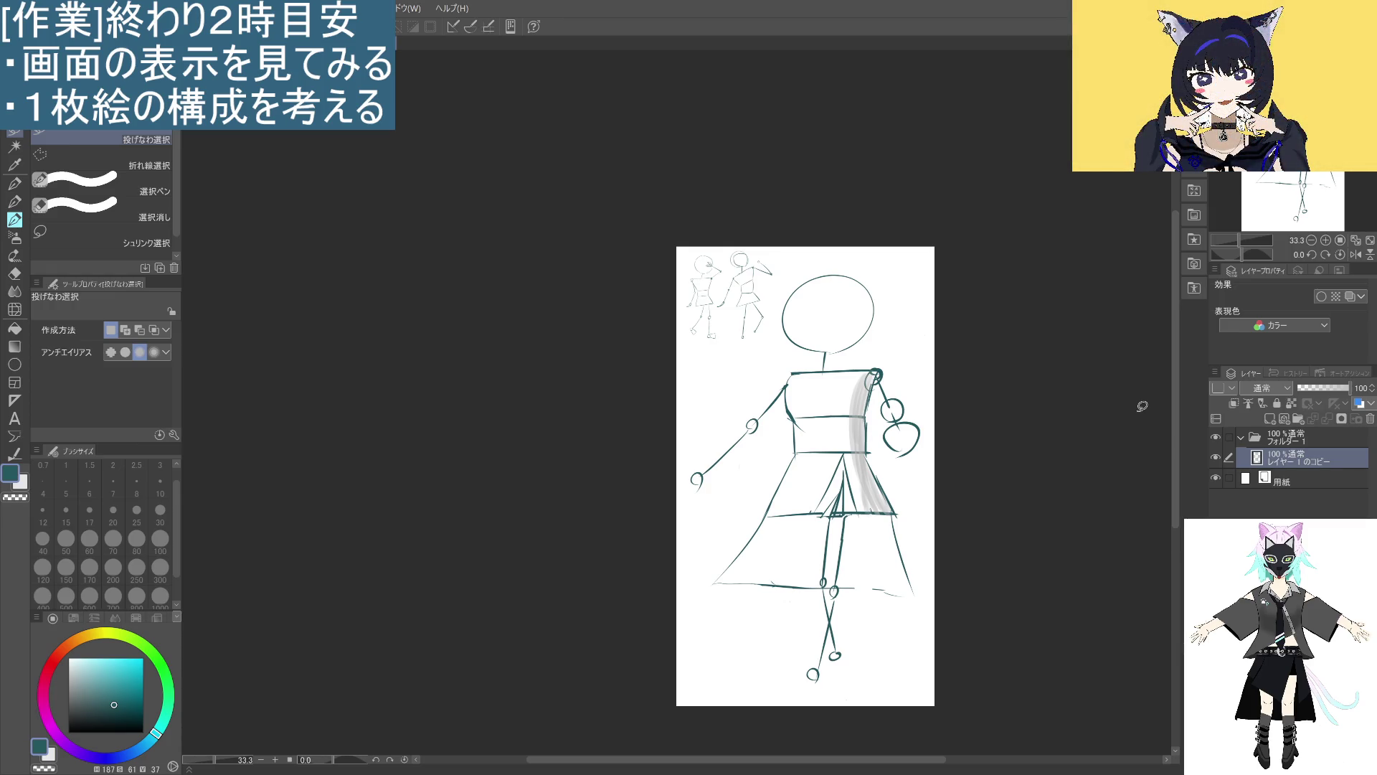
Fade レイヤー1のコピー to about 23% opacity and collapse フォルダー1.
{"action": "scroll", "coordinate": [962, 460], "scroll_direction": "up", "scroll_amount": 2}
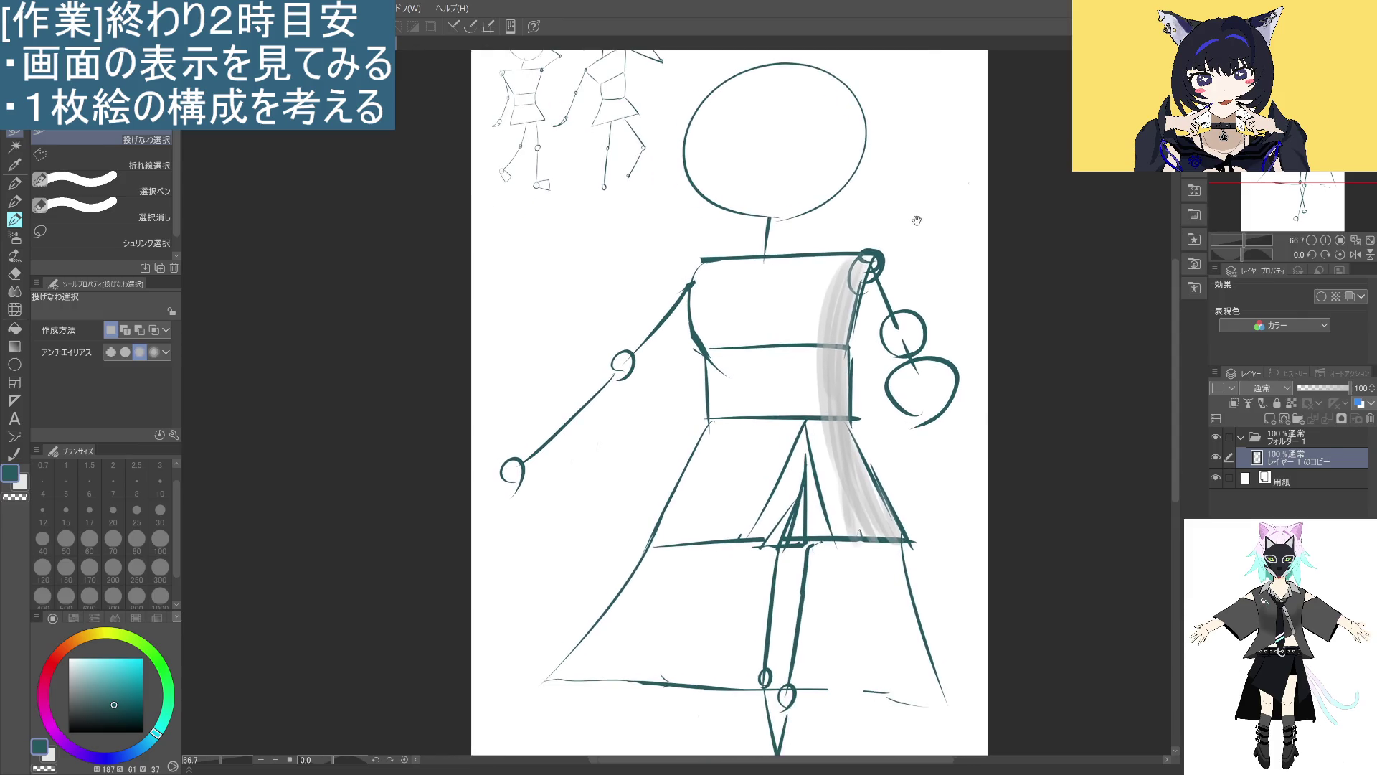
{"action": "scroll", "coordinate": [915, 270], "scroll_direction": "up", "scroll_amount": 1}
{"action": "scroll", "coordinate": [915, 270], "scroll_direction": "down", "scroll_amount": 1}
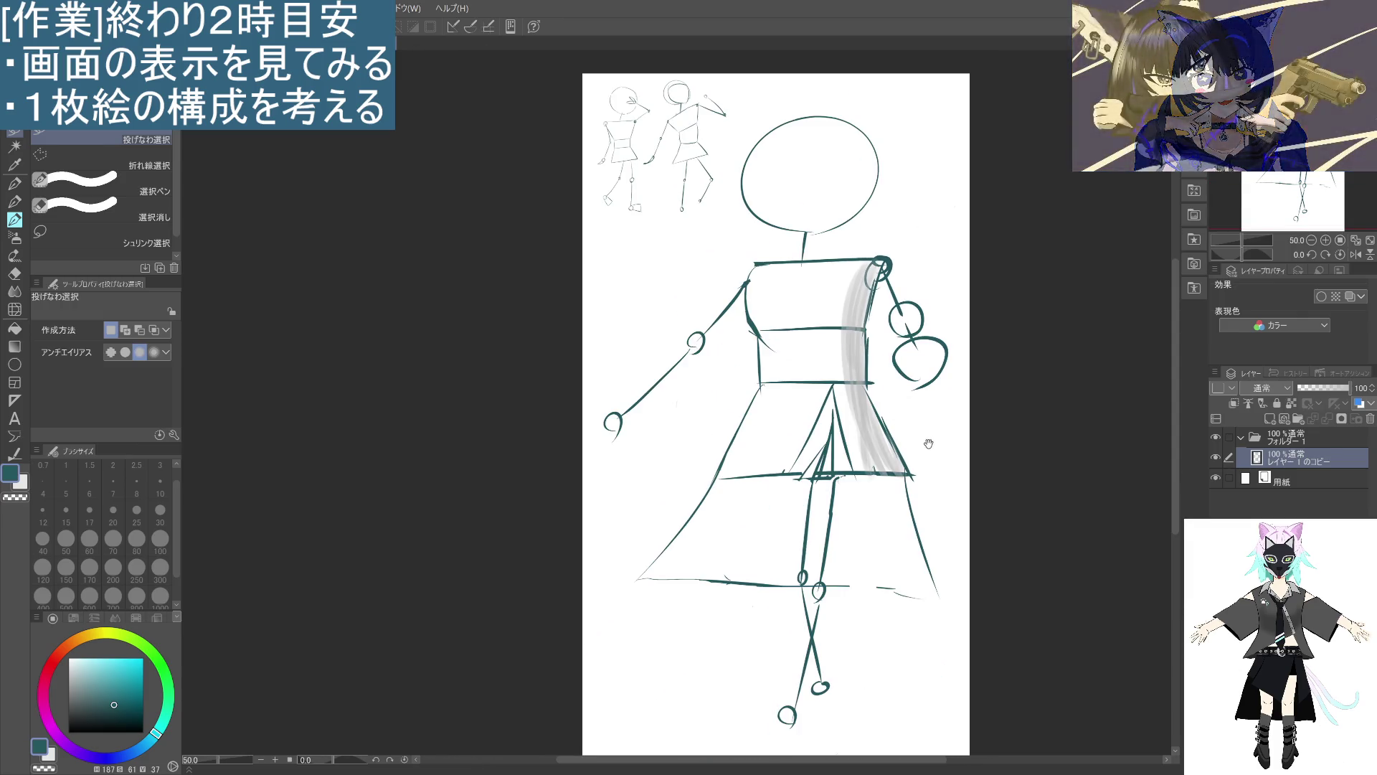
{"action": "left_click_drag", "start_coordinate": [940, 457], "coordinate": [889, 434]}
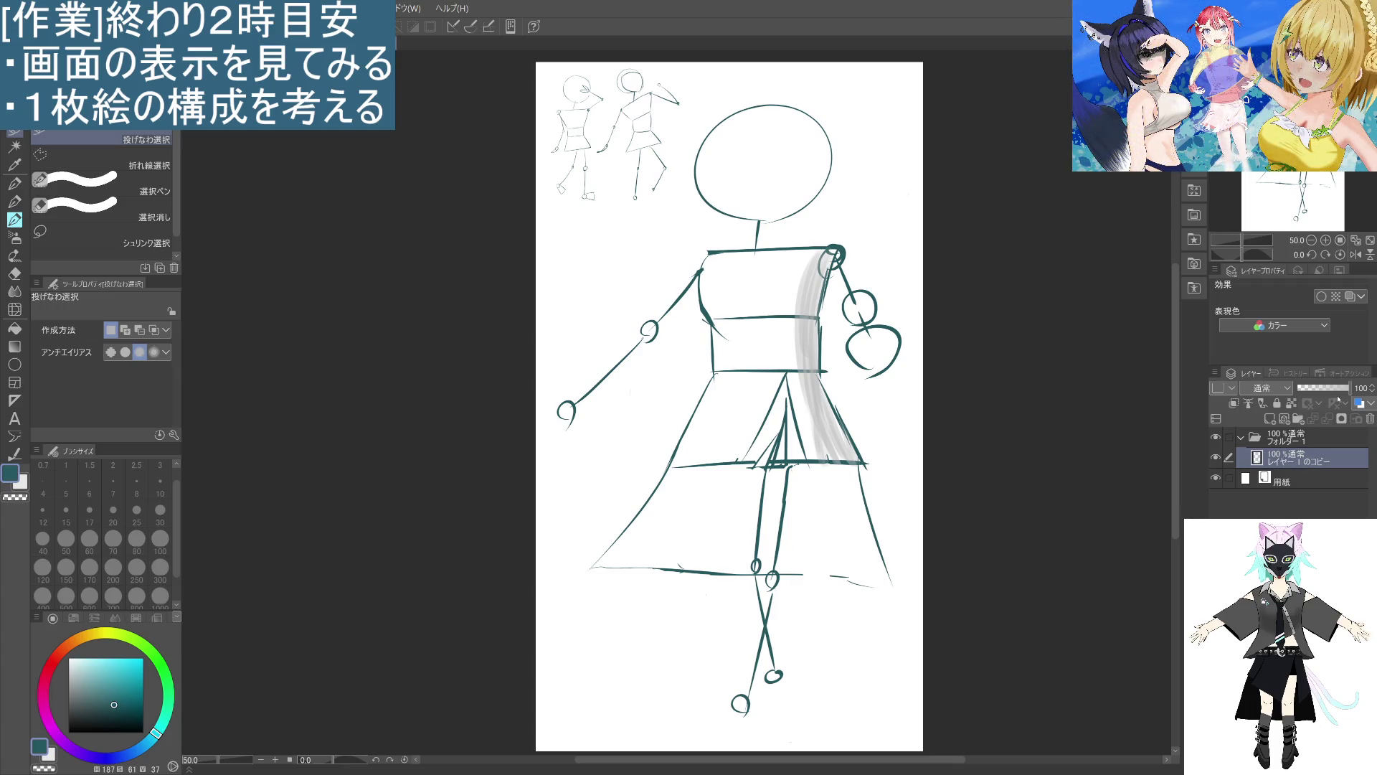
{"action": "left_click", "coordinate": [1311, 389]}
{"action": "left_click", "coordinate": [1241, 437]}
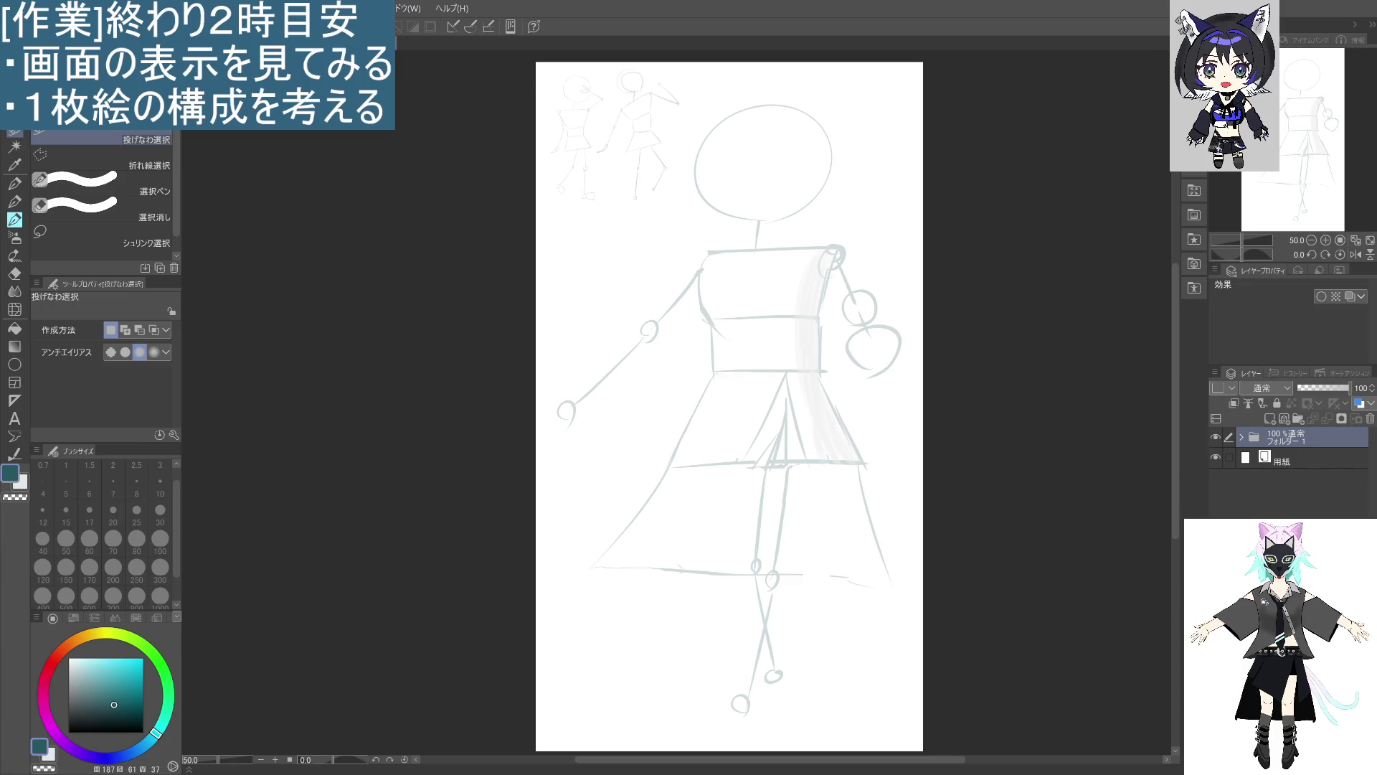
Name the sketch folder 棒, add a new folder above it, and add an empty raster layer.
{"action": "type", "text": "棒"}
{"action": "key", "text": "Return"}
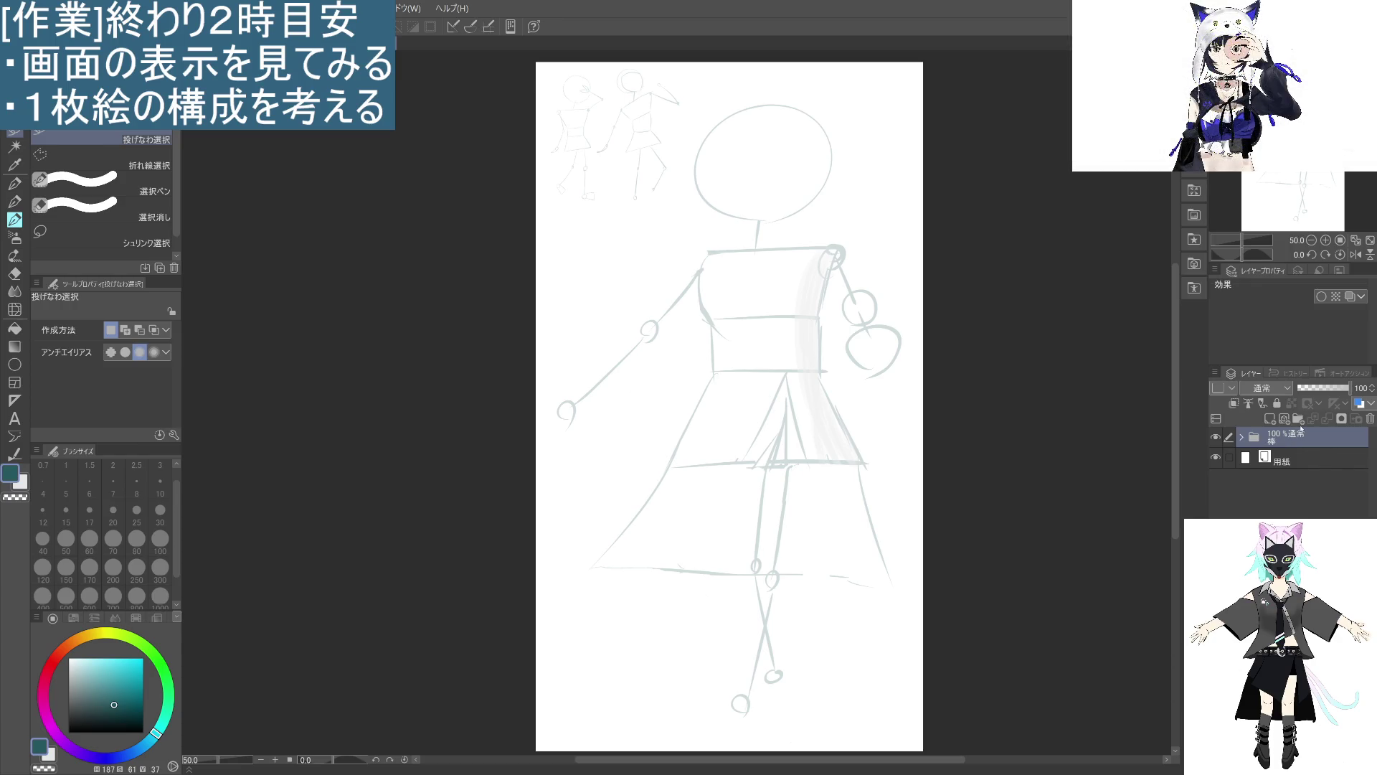
{"action": "left_click", "coordinate": [1299, 421]}
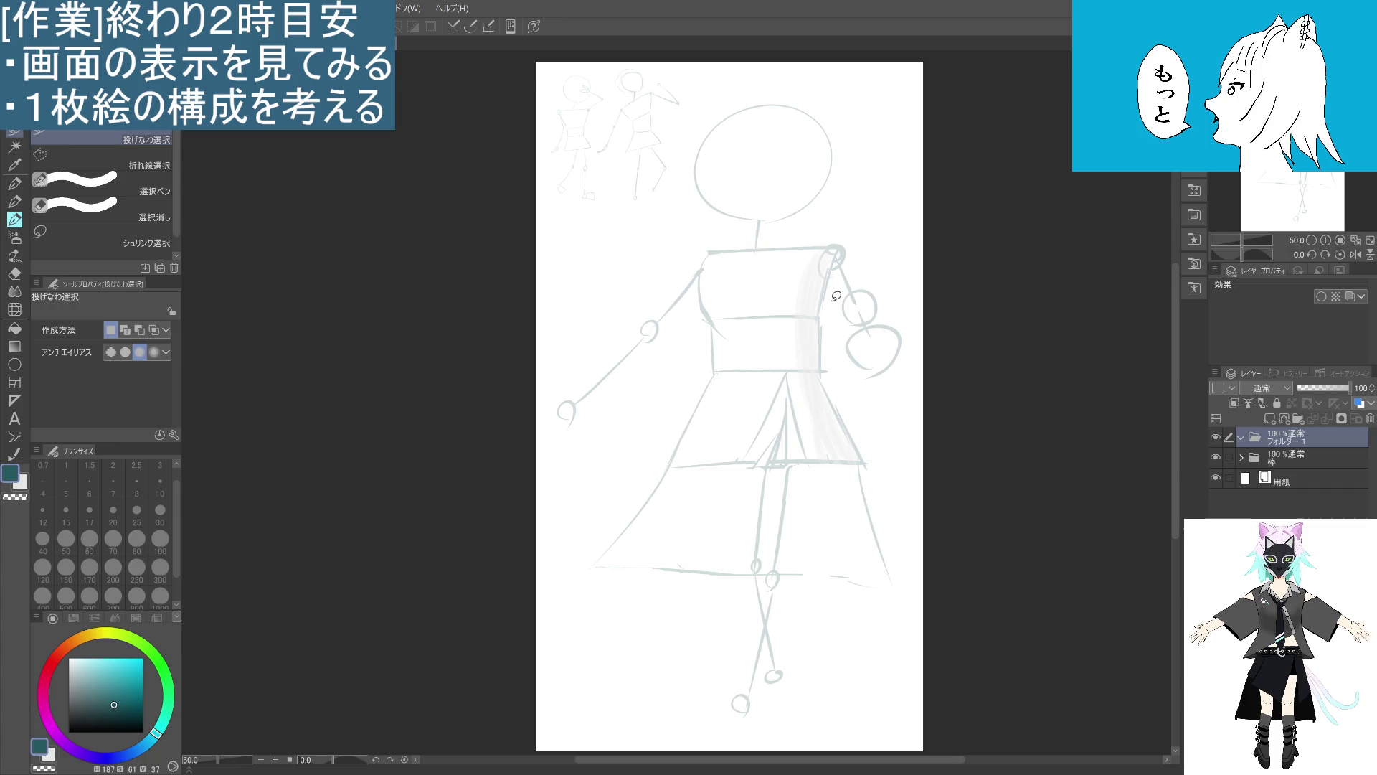
{"action": "key", "text": "p"}
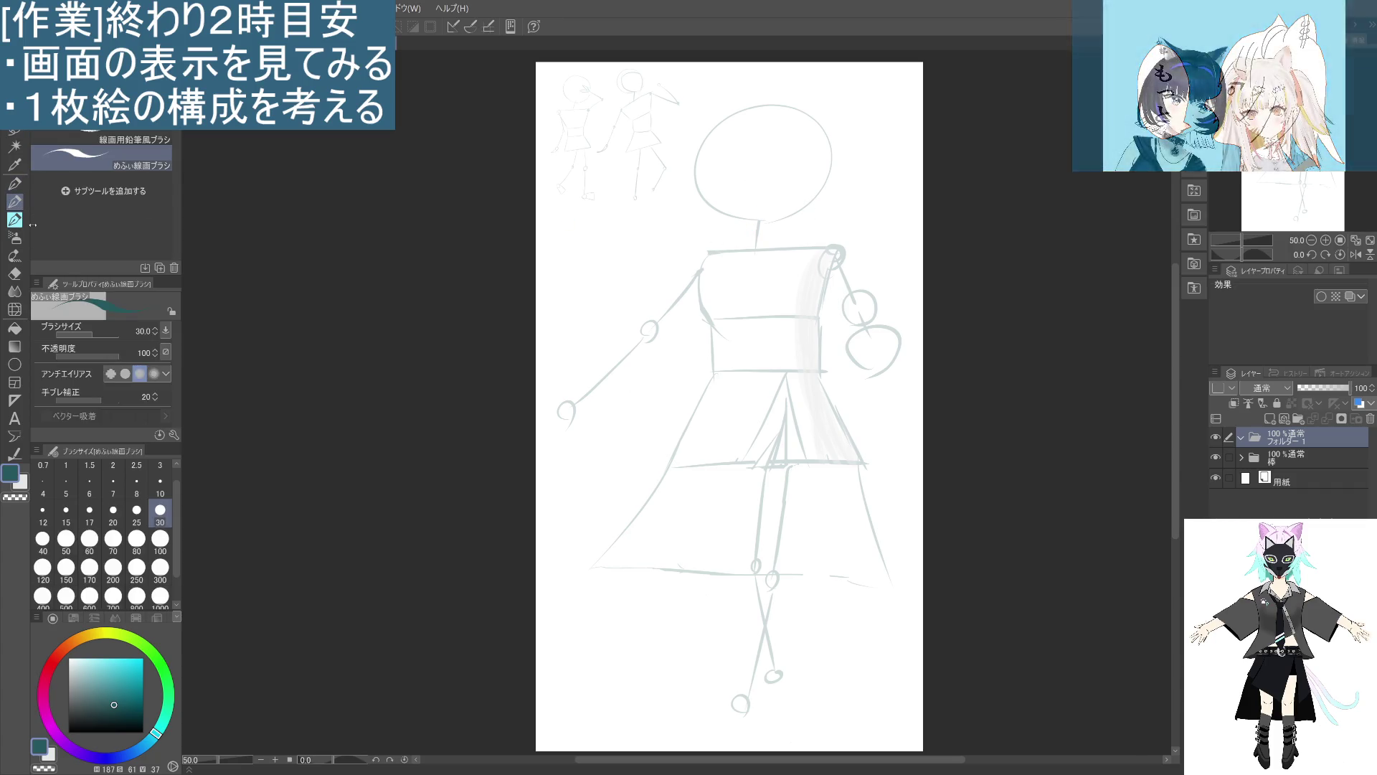
{"action": "left_click", "coordinate": [1273, 421]}
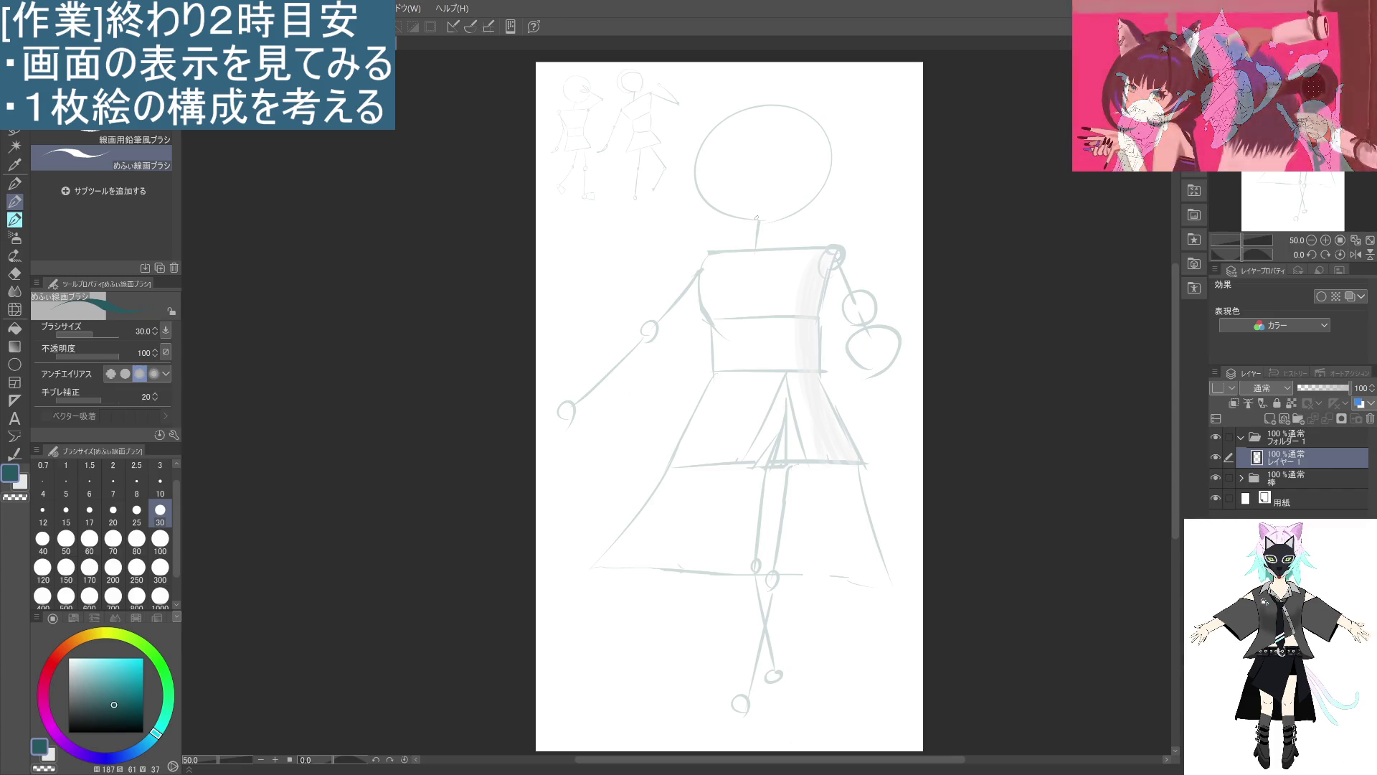
Set the 棒 sketch folder's opacity to 16%.
{"action": "mouse_move", "coordinate": [753, 216]}
{"action": "left_mouse_down"}
{"action": "mouse_move", "coordinate": [706, 172]}
{"action": "mouse_move", "coordinate": [782, 193]}
{"action": "left_mouse_up"}
{"action": "key", "text": "ctrl+z"}
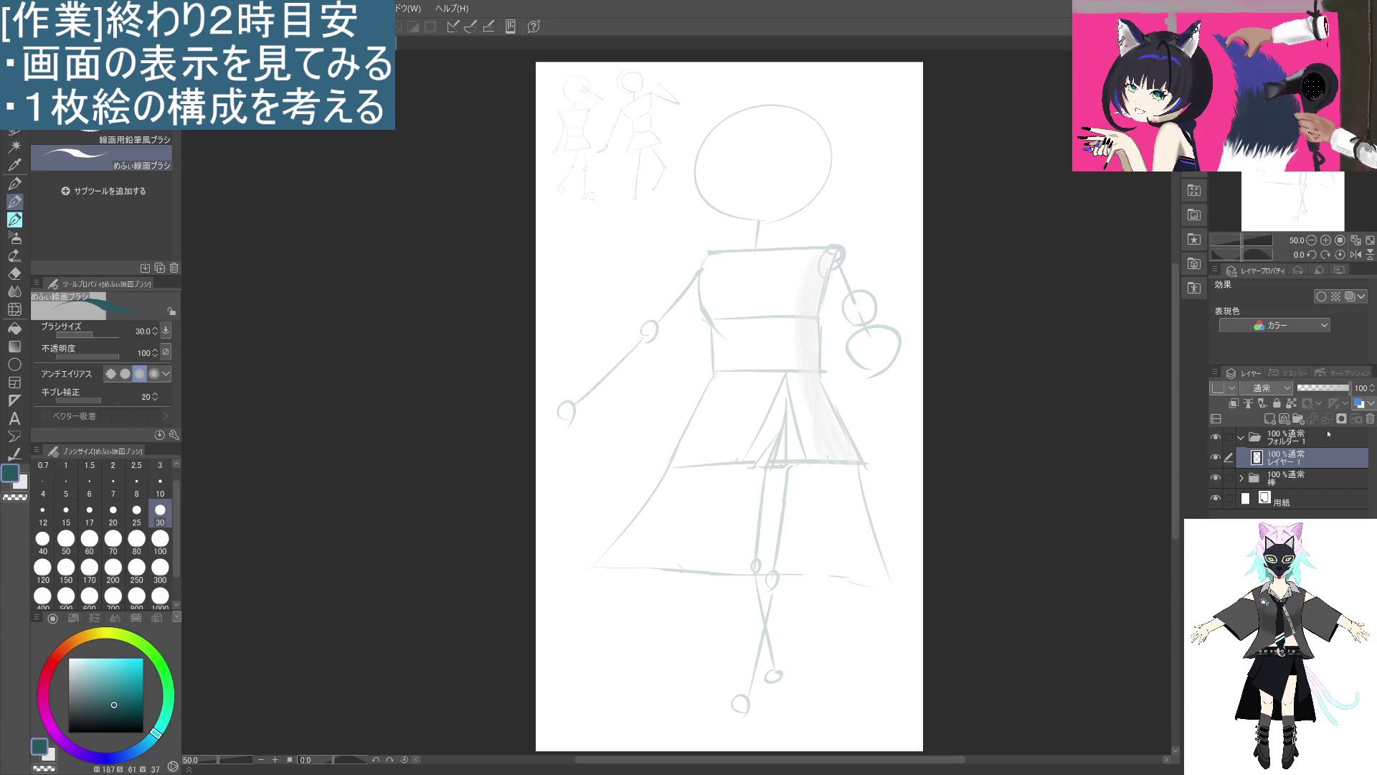
{"action": "left_click", "coordinate": [1289, 483]}
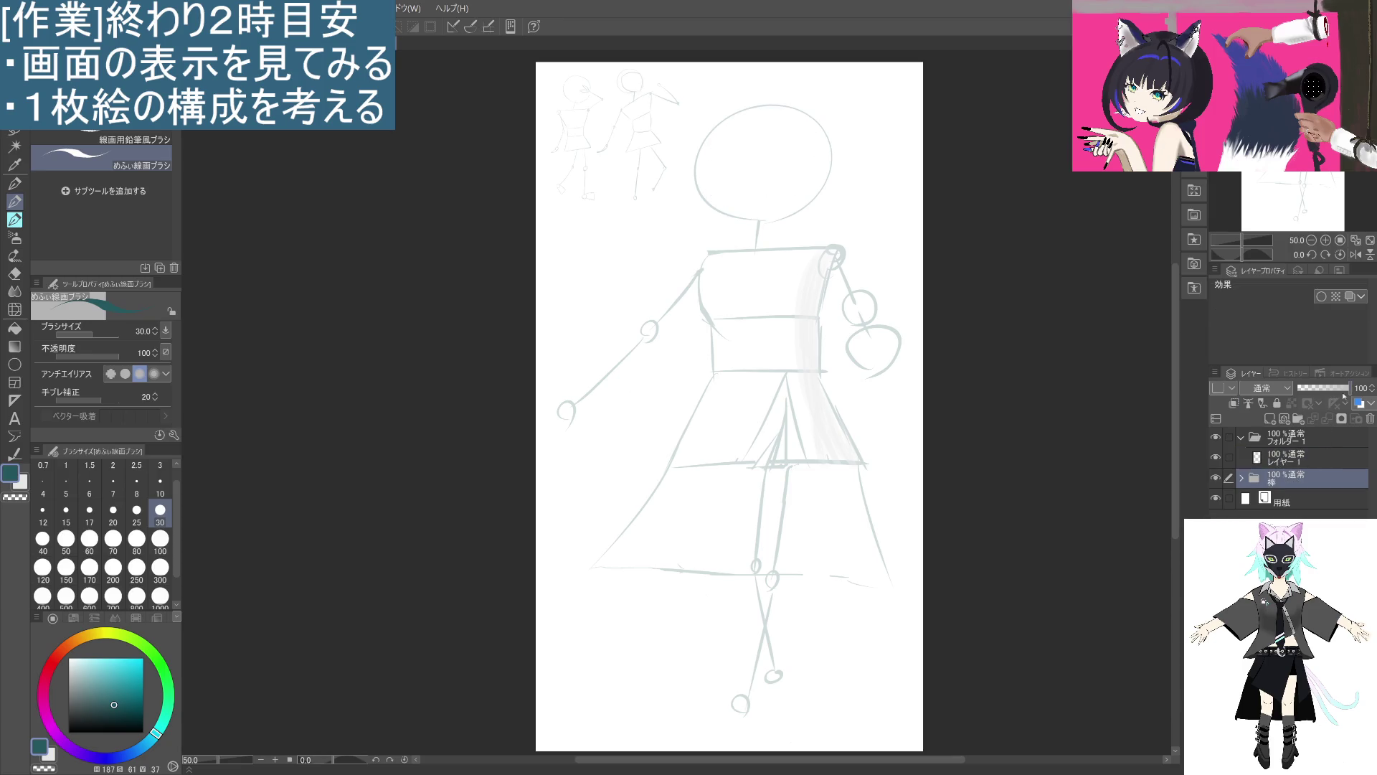
{"action": "left_click", "coordinate": [1242, 478]}
{"action": "left_click", "coordinate": [1288, 498]}
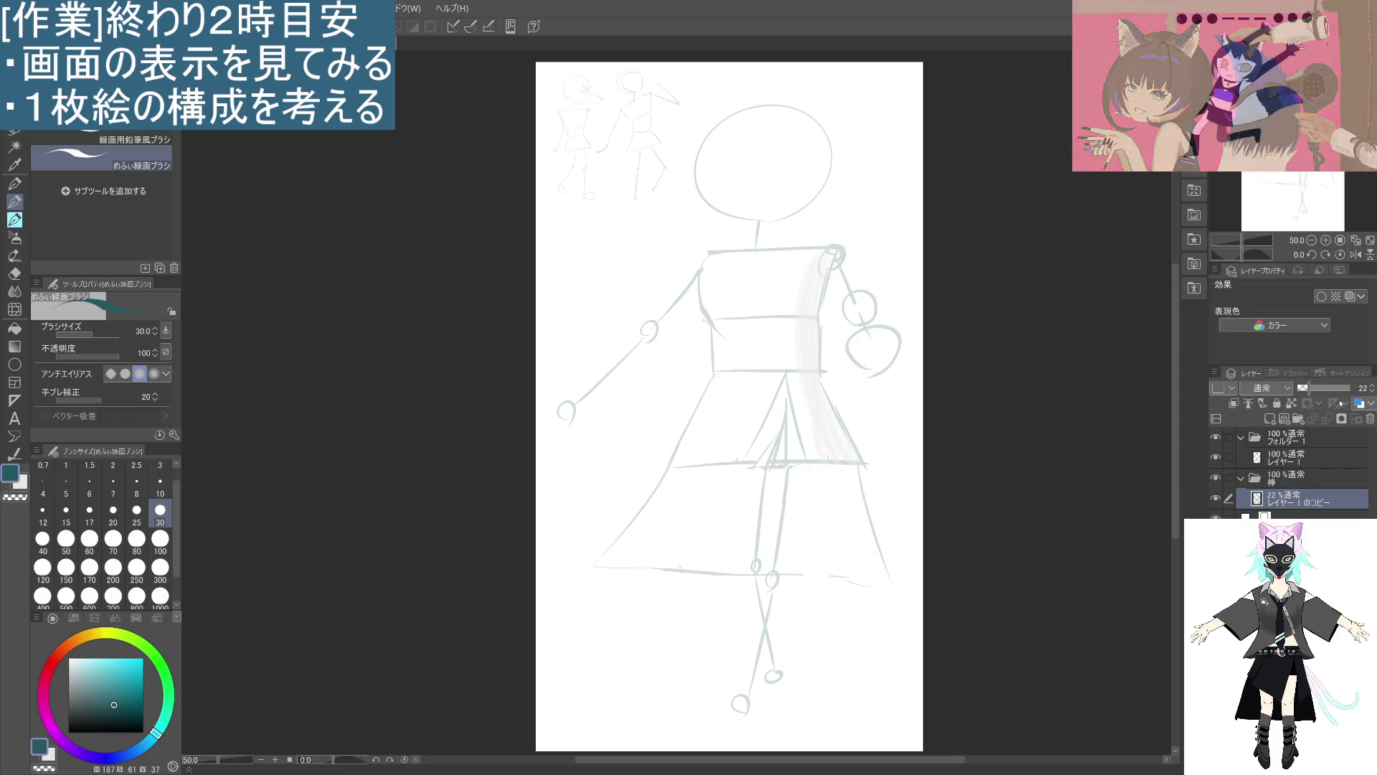
{"action": "left_click", "coordinate": [1242, 478]}
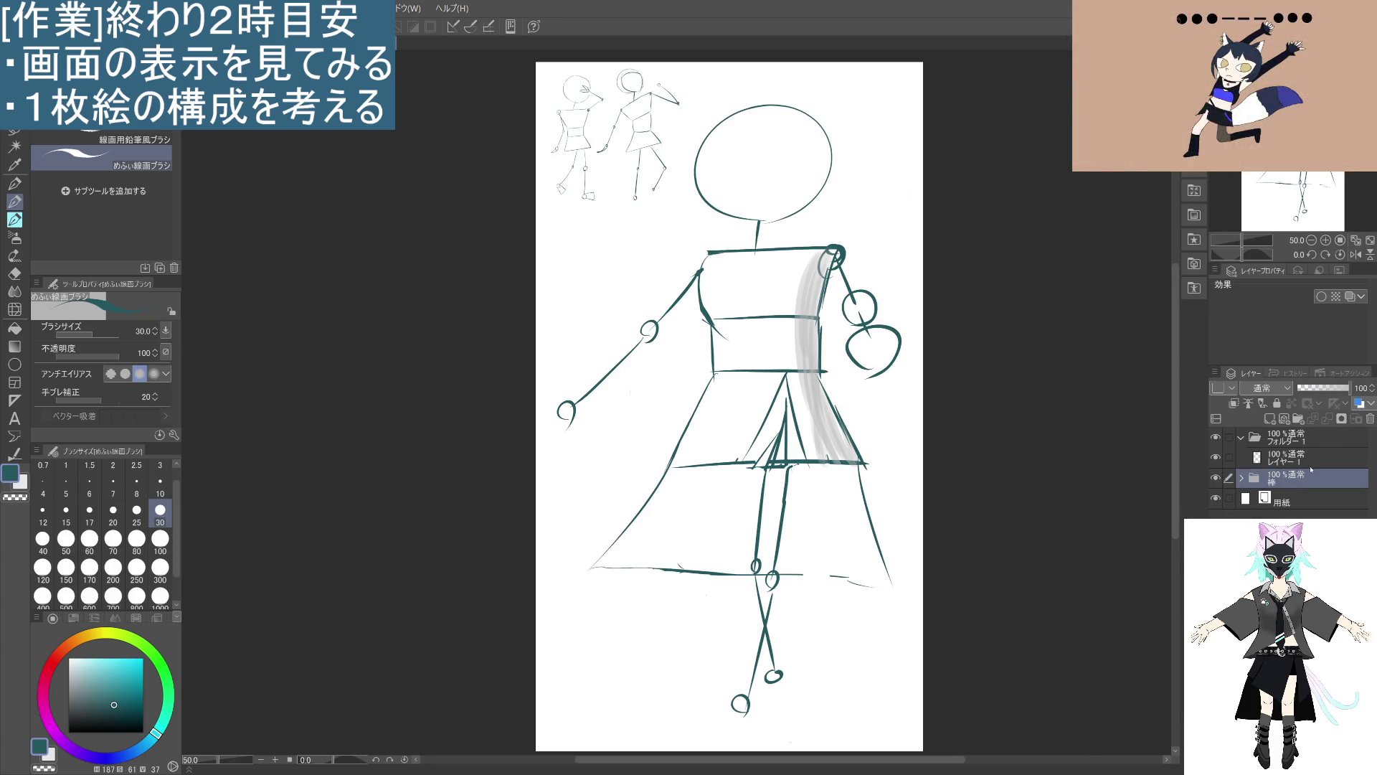
{"action": "left_click_drag", "start_coordinate": [1343, 392], "coordinate": [1298, 389]}
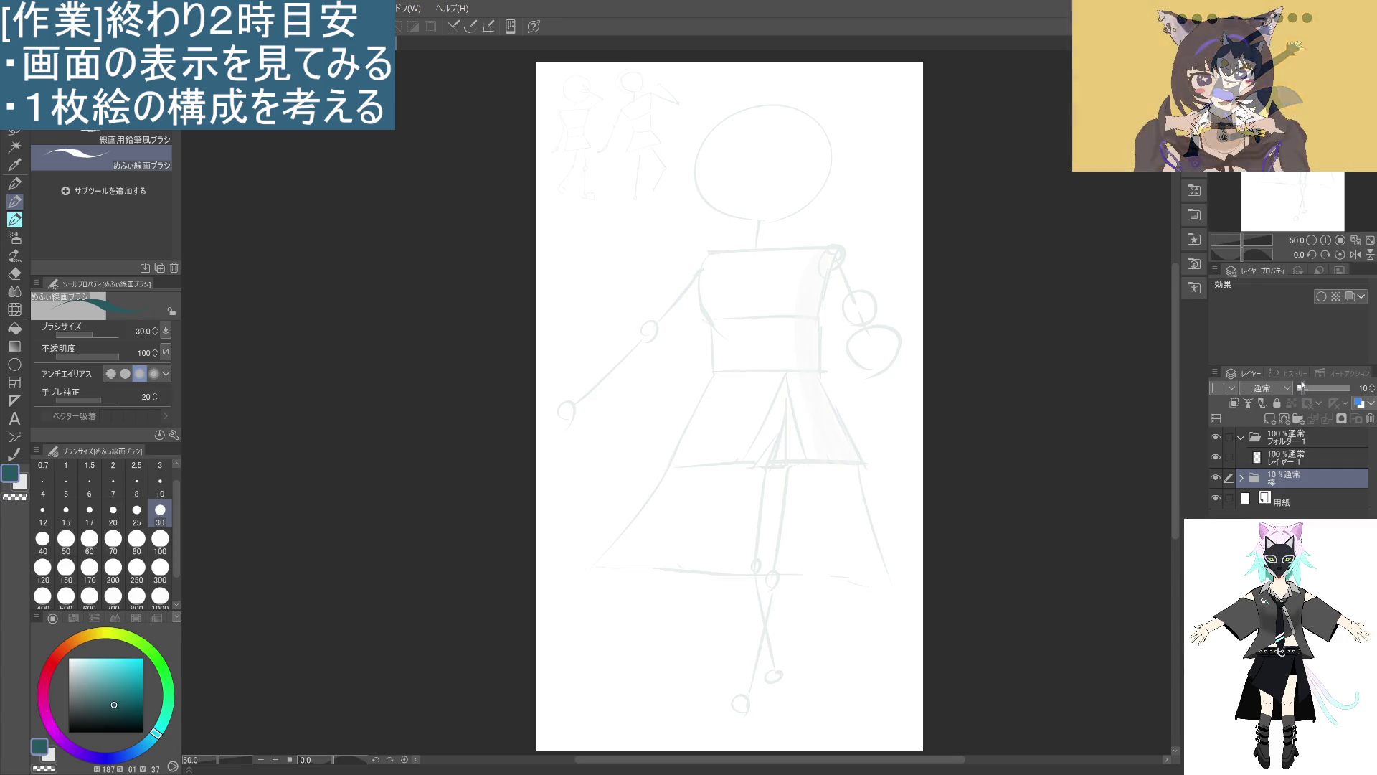
On レイヤー1, pick a light grey-blue colour and begin circling the head.
{"action": "left_click", "coordinate": [1287, 463]}
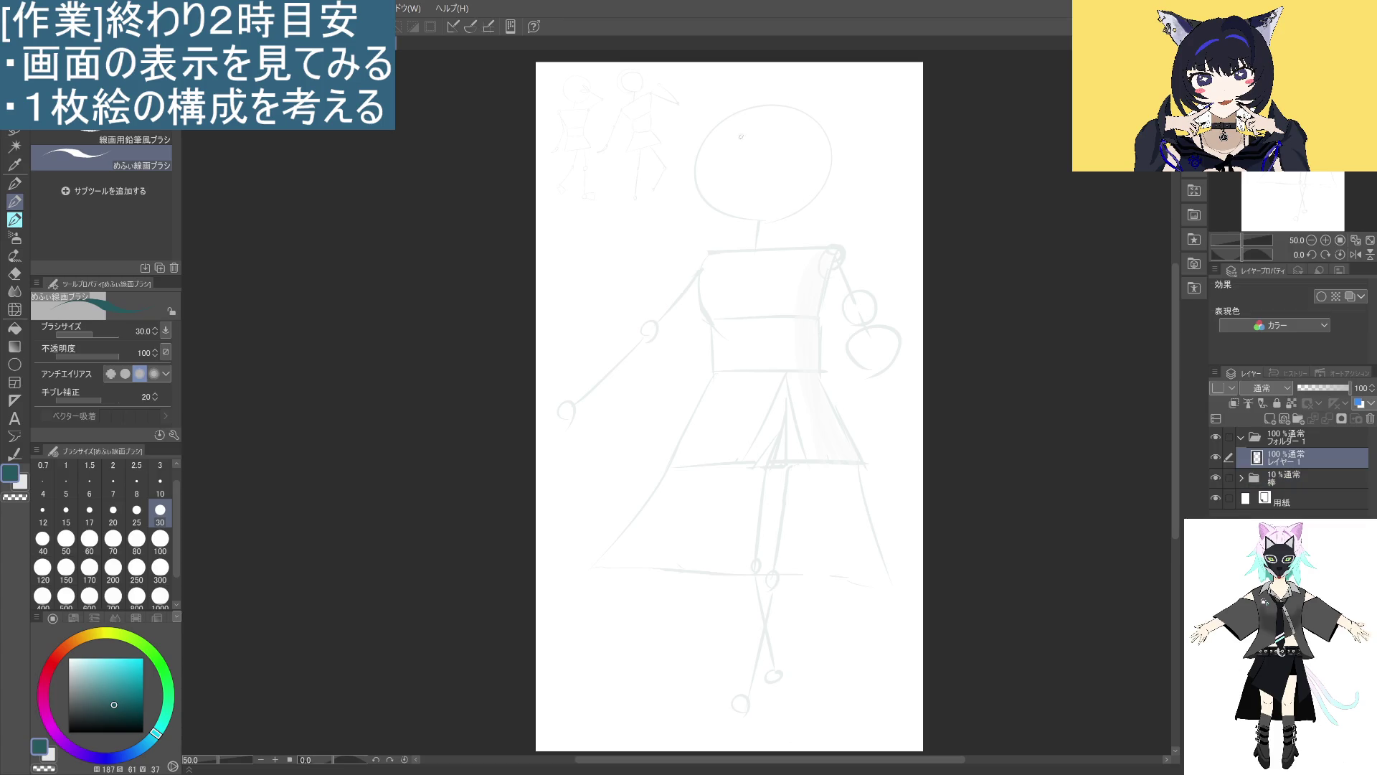
{"action": "mouse_move", "coordinate": [758, 218]}
{"action": "left_mouse_down"}
{"action": "mouse_move", "coordinate": [692, 176]}
{"action": "mouse_move", "coordinate": [761, 224]}
{"action": "left_mouse_up"}
{"action": "key", "text": "ctrl+z"}
{"action": "mouse_move", "coordinate": [707, 136]}
{"action": "left_mouse_down"}
{"action": "mouse_move", "coordinate": [761, 221]}
{"action": "mouse_move", "coordinate": [706, 126]}
{"action": "left_mouse_up"}
{"action": "key", "text": "ctrl+z"}
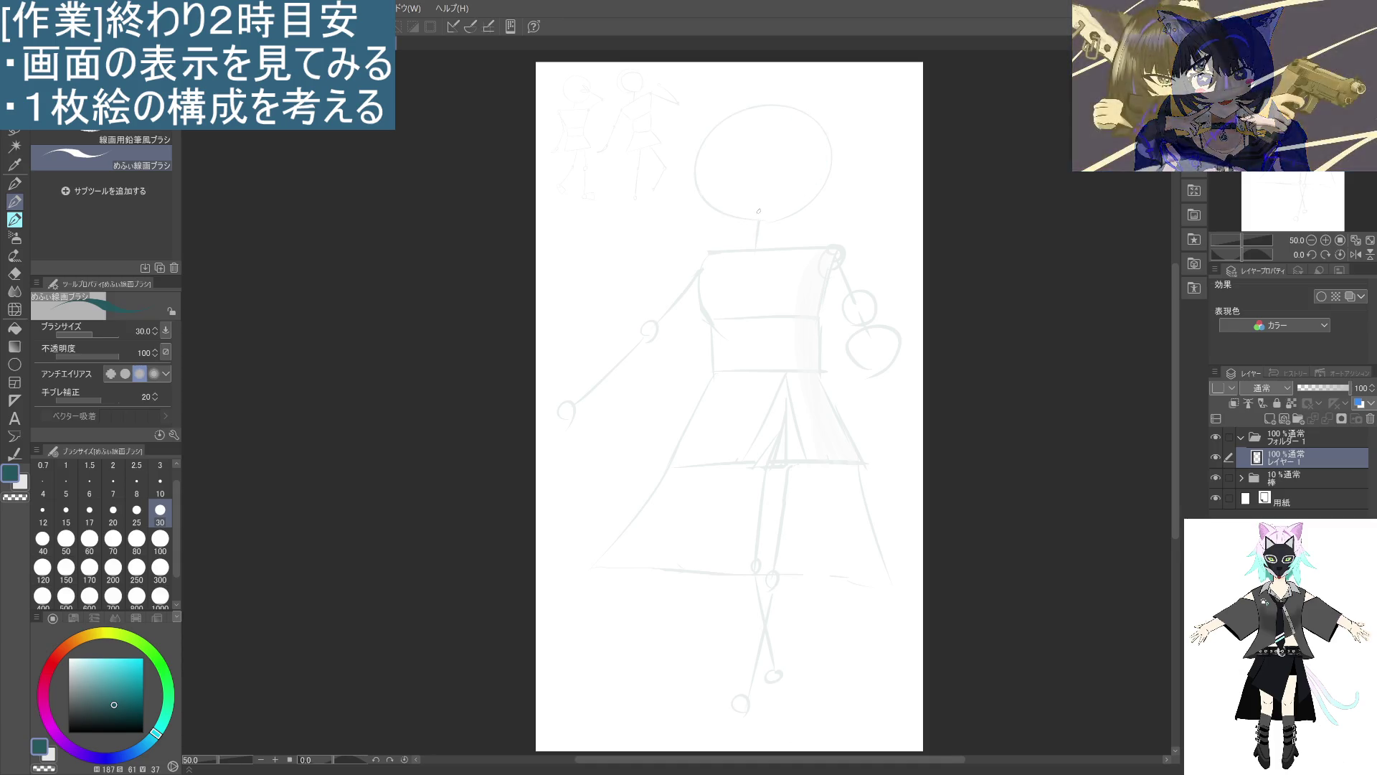
{"action": "left_click", "coordinate": [69, 712]}
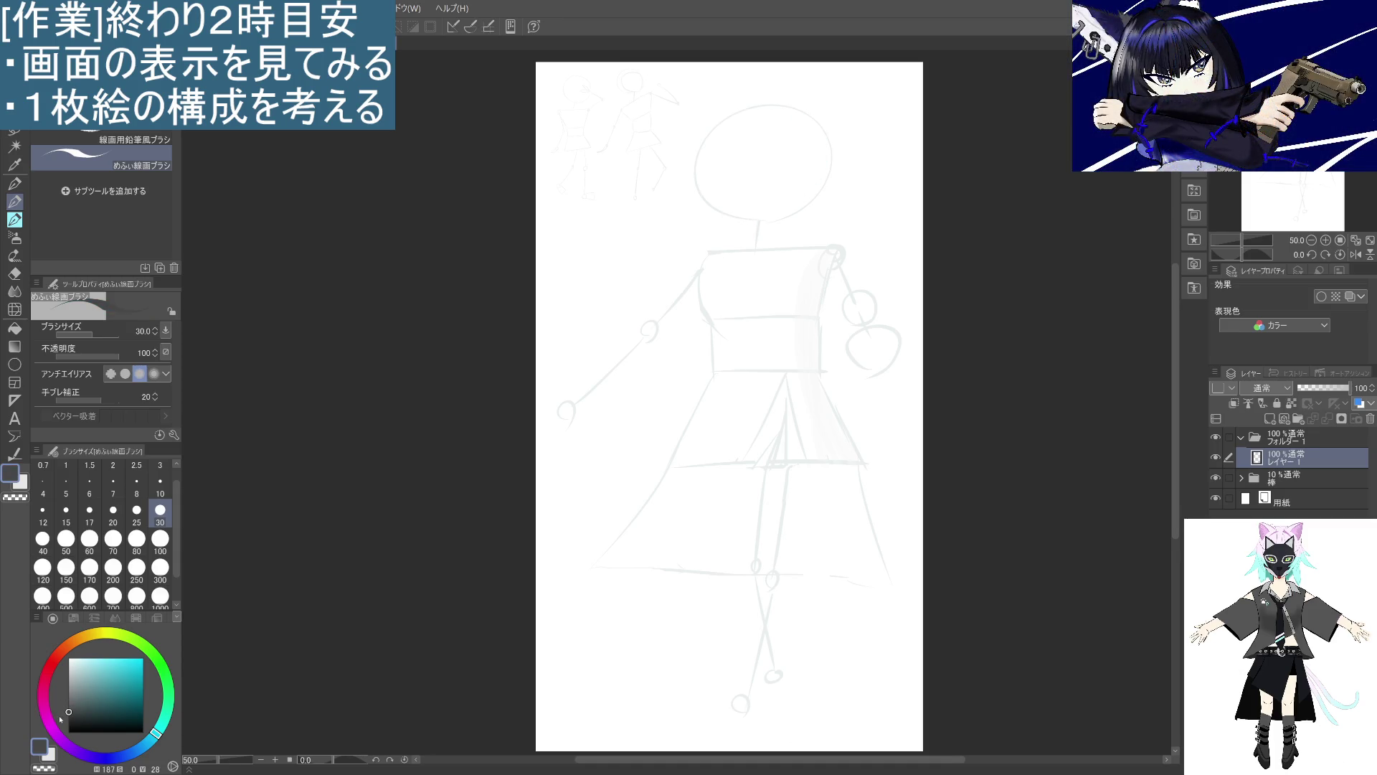
{"action": "left_click", "coordinate": [68, 697]}
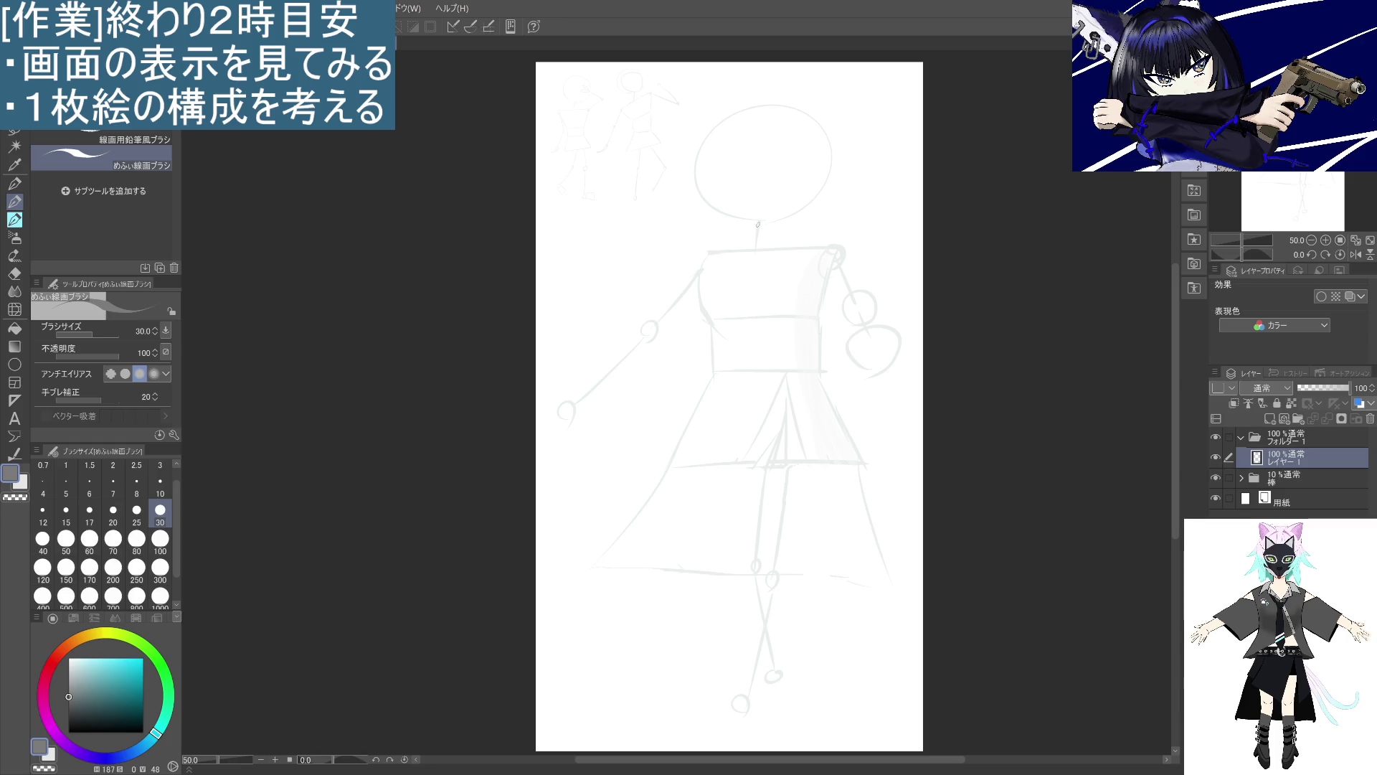
{"action": "mouse_move", "coordinate": [765, 219]}
{"action": "left_mouse_down"}
{"action": "mouse_move", "coordinate": [711, 122]}
{"action": "mouse_move", "coordinate": [779, 222]}
{"action": "mouse_move", "coordinate": [702, 153]}
{"action": "mouse_move", "coordinate": [832, 186]}
{"action": "mouse_move", "coordinate": [774, 222]}
{"action": "mouse_move", "coordinate": [725, 106]}
{"action": "mouse_move", "coordinate": [747, 221]}
{"action": "mouse_move", "coordinate": [687, 164]}
{"action": "mouse_move", "coordinate": [747, 220]}
{"action": "mouse_move", "coordinate": [710, 202]}
{"action": "mouse_move", "coordinate": [825, 192]}
{"action": "left_mouse_up"}
Undo the two earlier head strokes and draw a new dark head oval on レイヤー1.
{"action": "key", "text": "ctrl+z"}
{"action": "key", "text": "ctrl+z"}
{"action": "key", "text": "ctrl+z"}
{"action": "key", "text": "ctrl+z"}
{"action": "key", "text": "ctrl+z"}
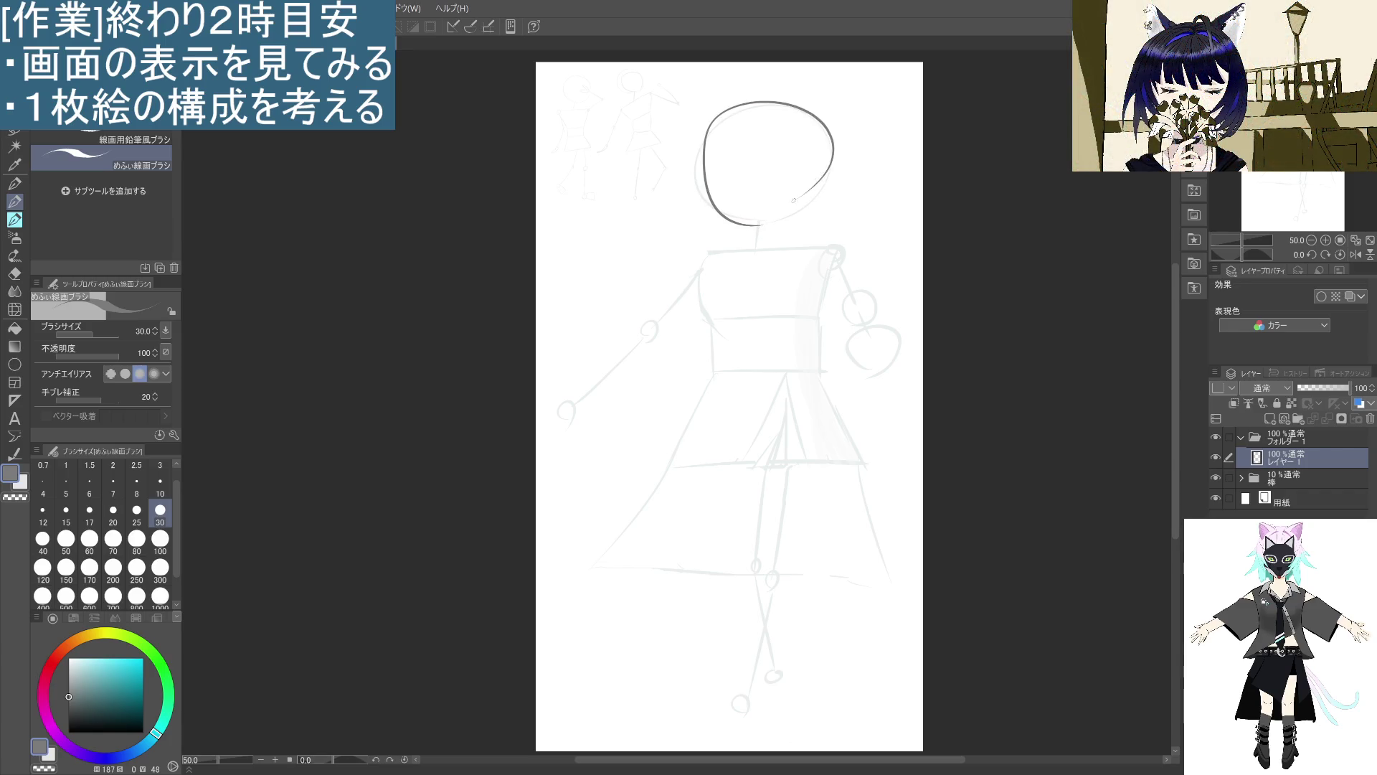
{"action": "key", "text": "ctrl+z"}
{"action": "mouse_move", "coordinate": [757, 222]}
{"action": "left_mouse_down"}
{"action": "mouse_move", "coordinate": [799, 211]}
{"action": "mouse_move", "coordinate": [730, 214]}
{"action": "left_mouse_up"}
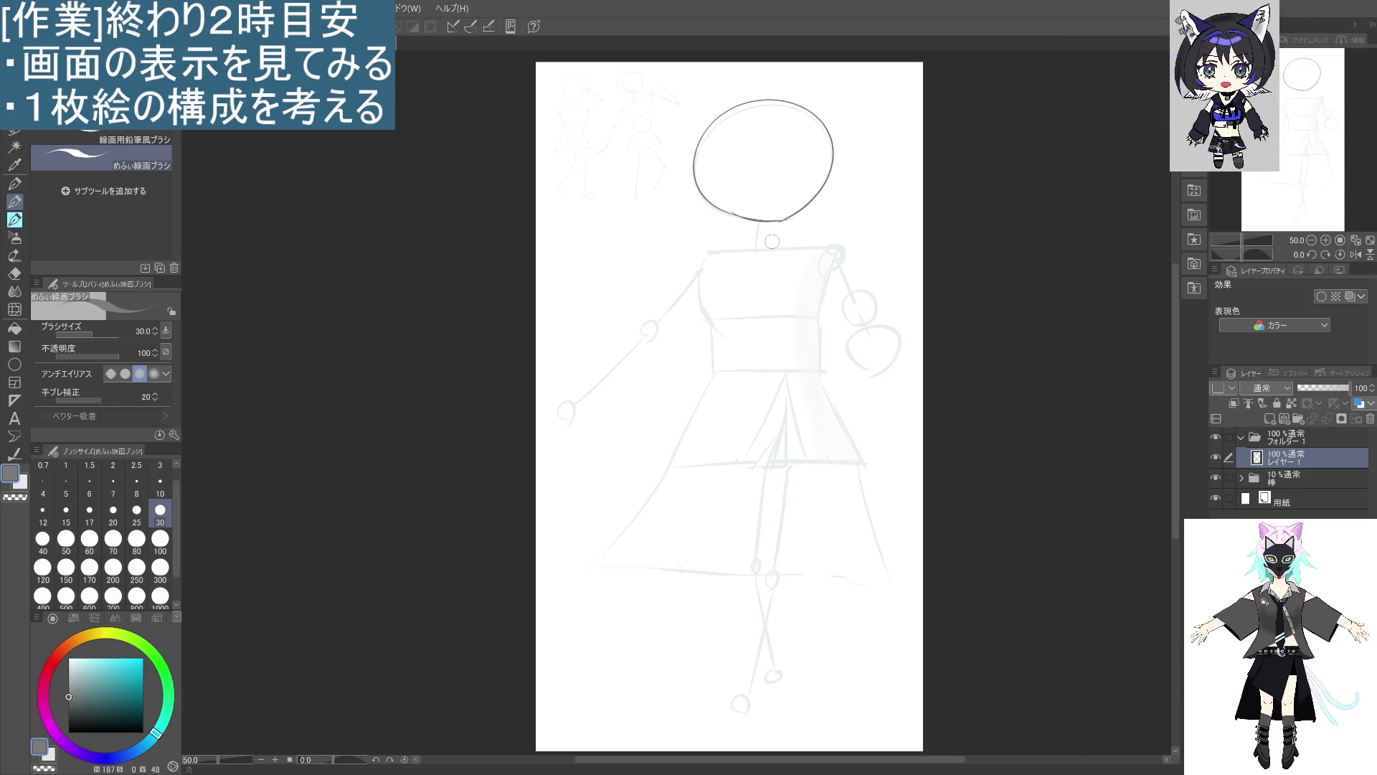
{"action": "scroll", "coordinate": [772, 242], "scroll_direction": "down", "scroll_amount": 2}
{"action": "scroll", "coordinate": [772, 241], "scroll_direction": "up", "scroll_amount": 1}
{"action": "scroll", "coordinate": [772, 240], "scroll_direction": "up", "scroll_amount": 1}
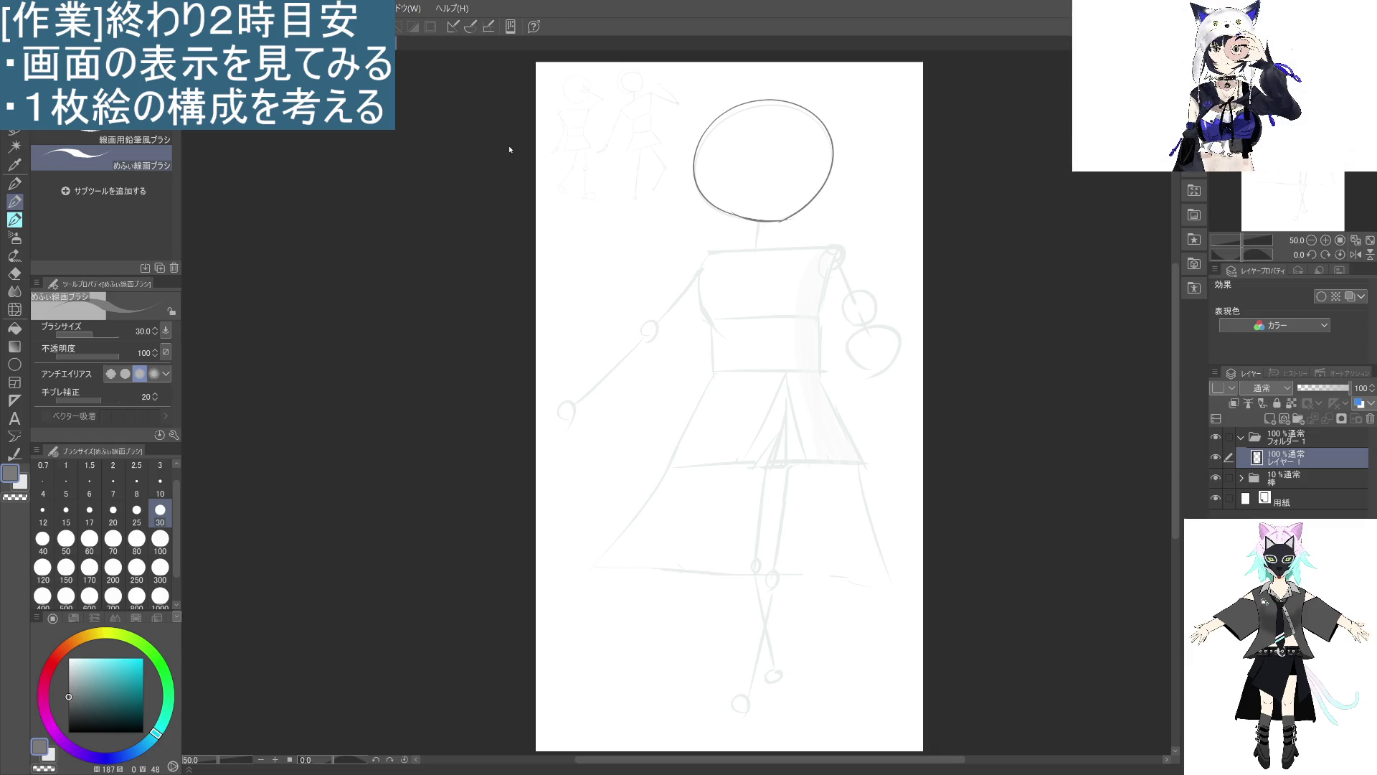
Select the 棒 sketch folder and lasso around the whole stick figure.
{"action": "left_click", "coordinate": [1324, 494]}
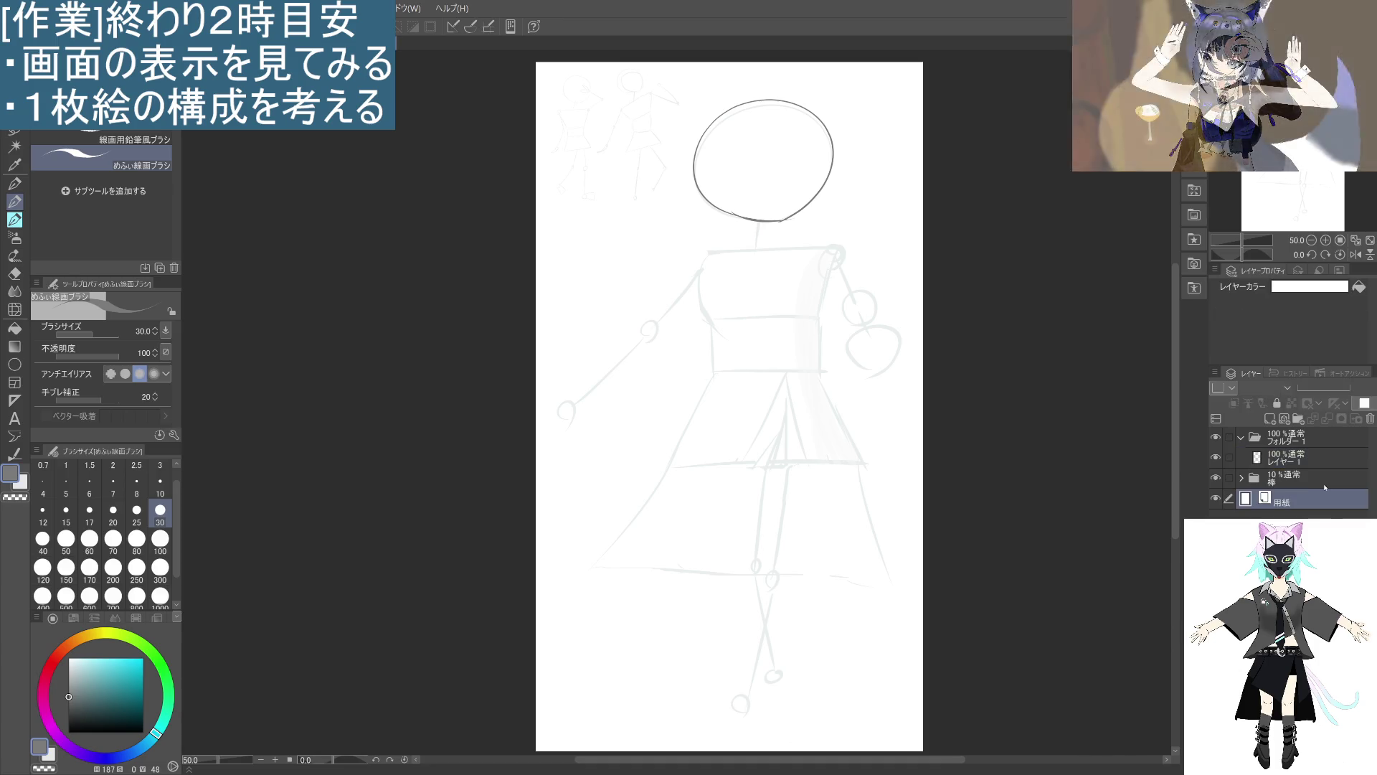
{"action": "left_click", "coordinate": [1324, 479]}
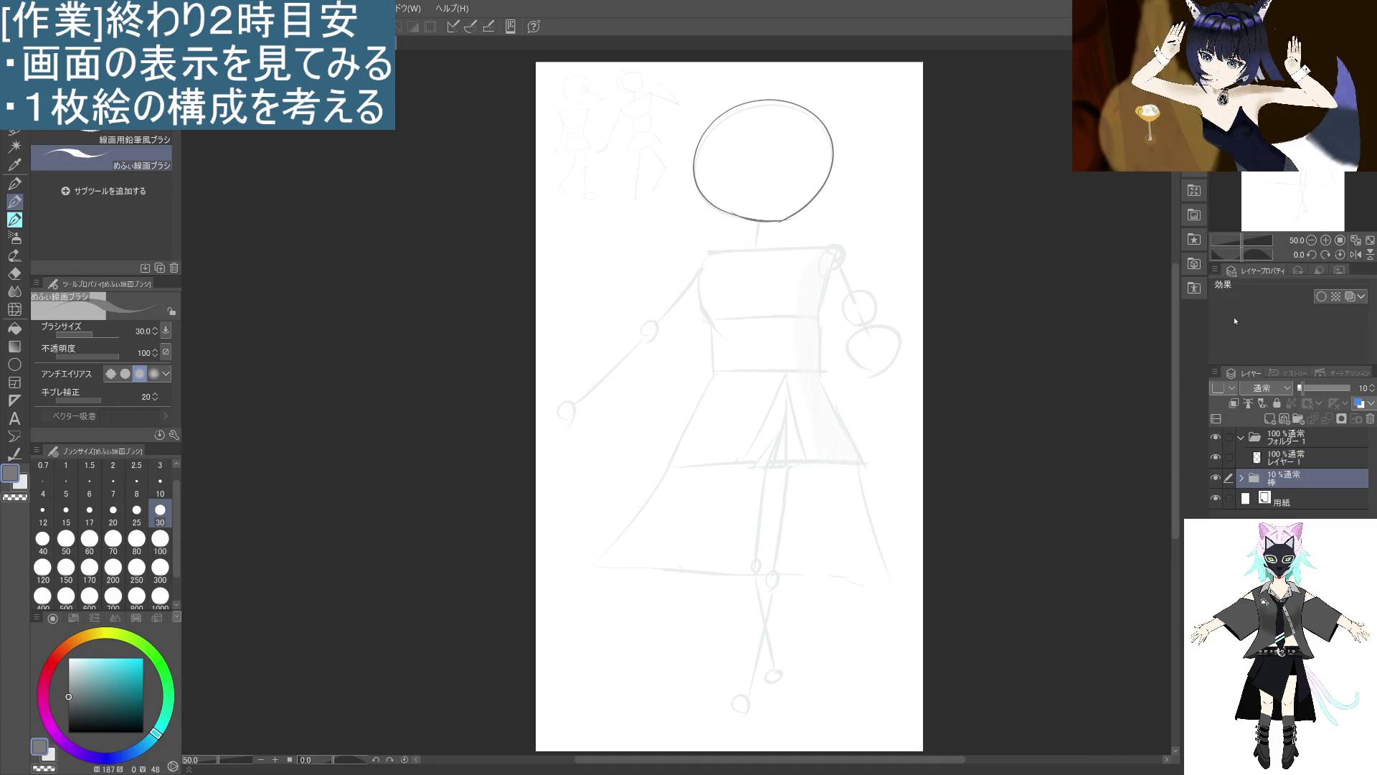
{"action": "left_click", "coordinate": [14, 131]}
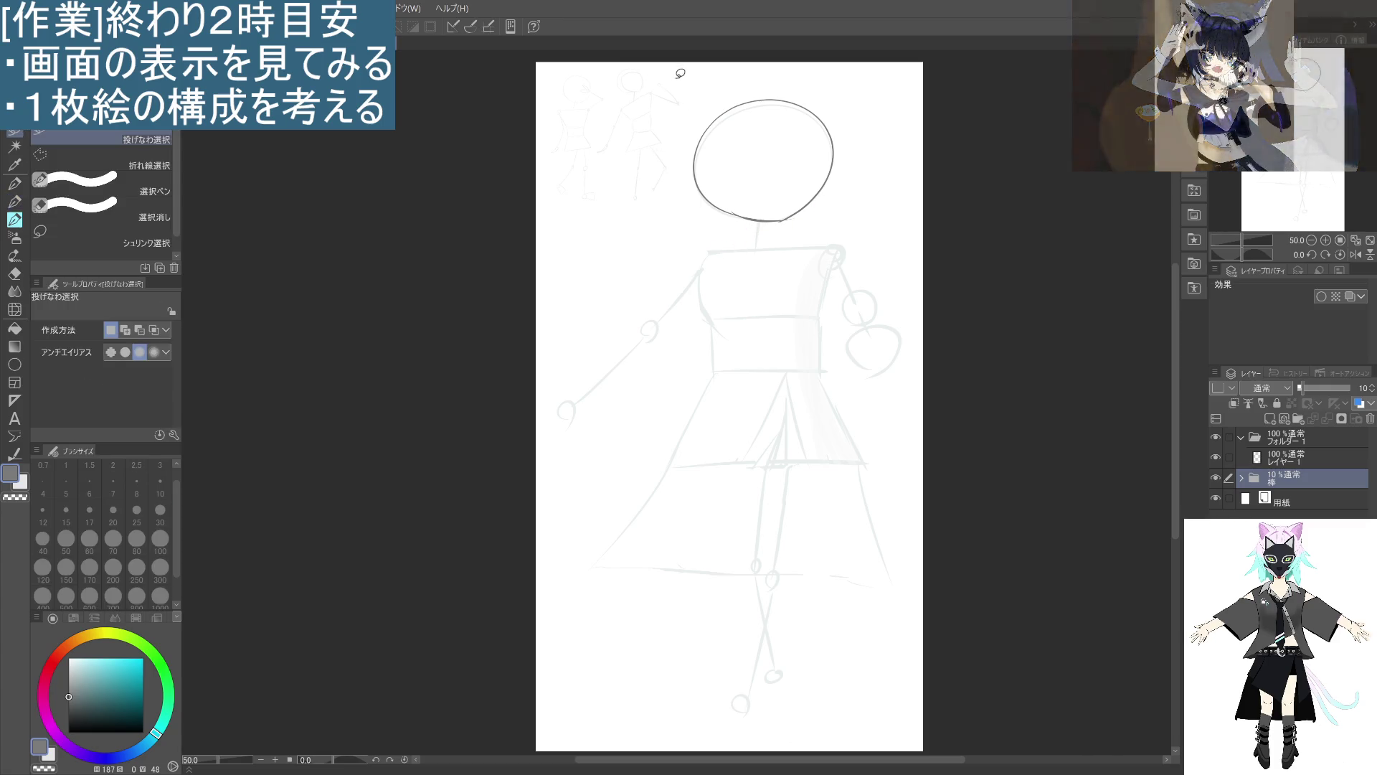
{"action": "mouse_move", "coordinate": [675, 77]}
{"action": "left_mouse_down"}
{"action": "mouse_move", "coordinate": [578, 678]}
{"action": "mouse_move", "coordinate": [990, 399]}
{"action": "mouse_move", "coordinate": [666, 95]}
{"action": "left_mouse_up"}
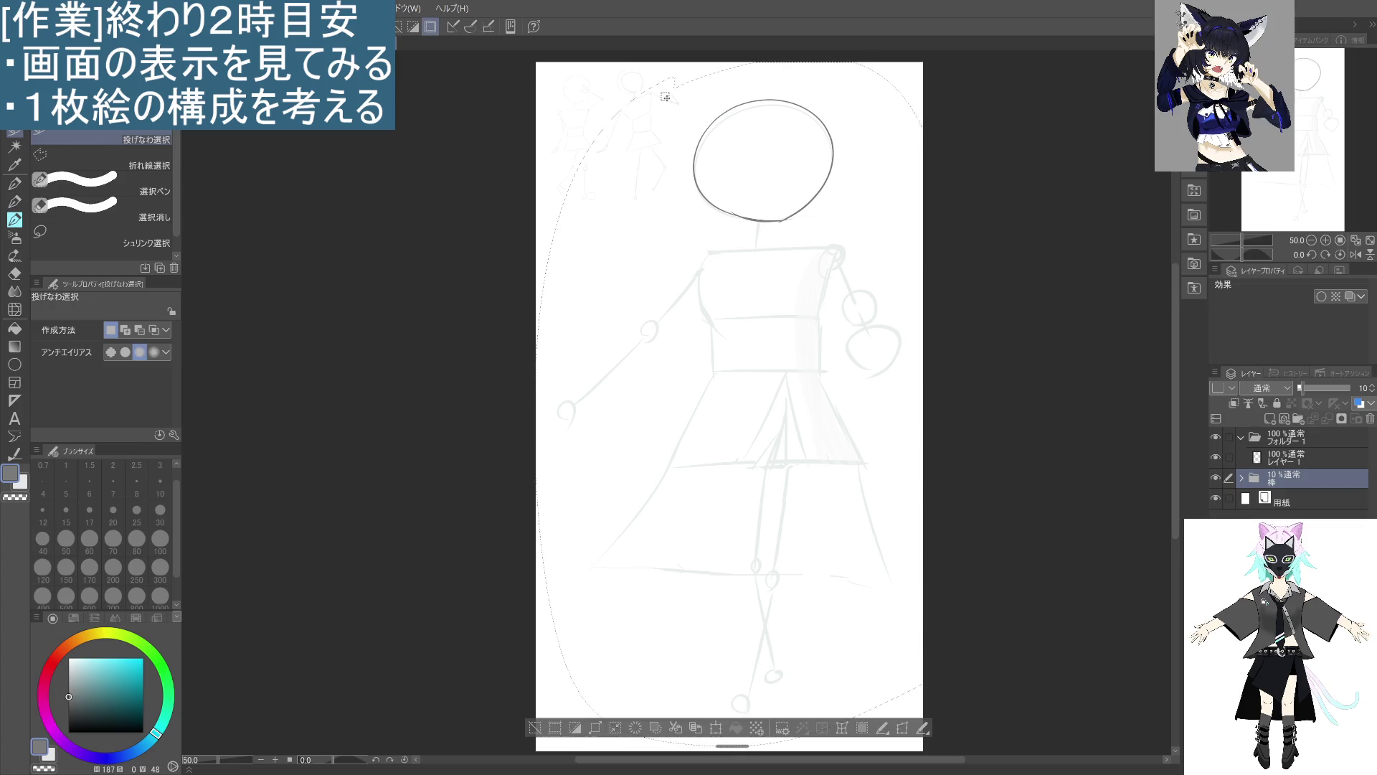
Scale the lassoed stick-figure sketch down to 95%, nudge it under the head, and commit.
{"action": "left_click", "coordinate": [716, 727]}
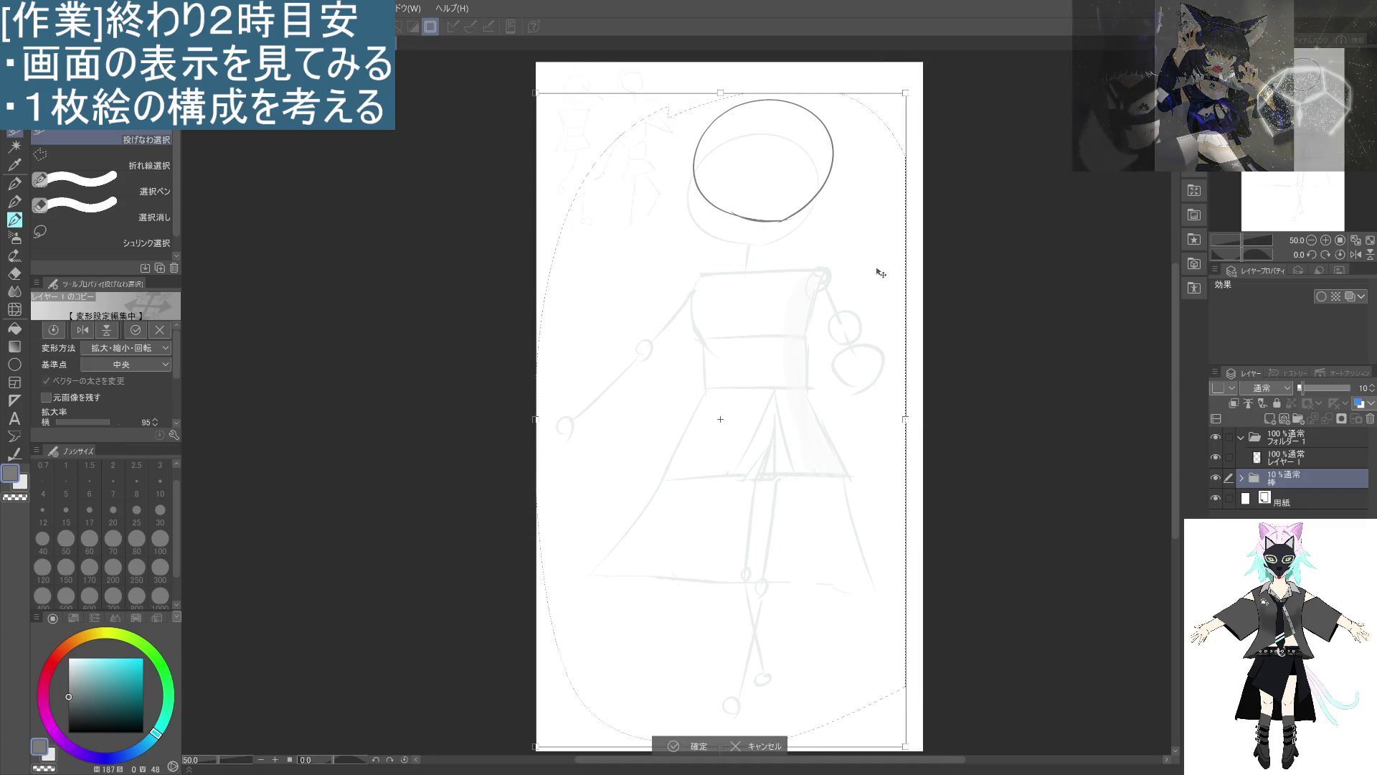
{"action": "left_click_drag", "start_coordinate": [870, 299], "coordinate": [876, 298]}
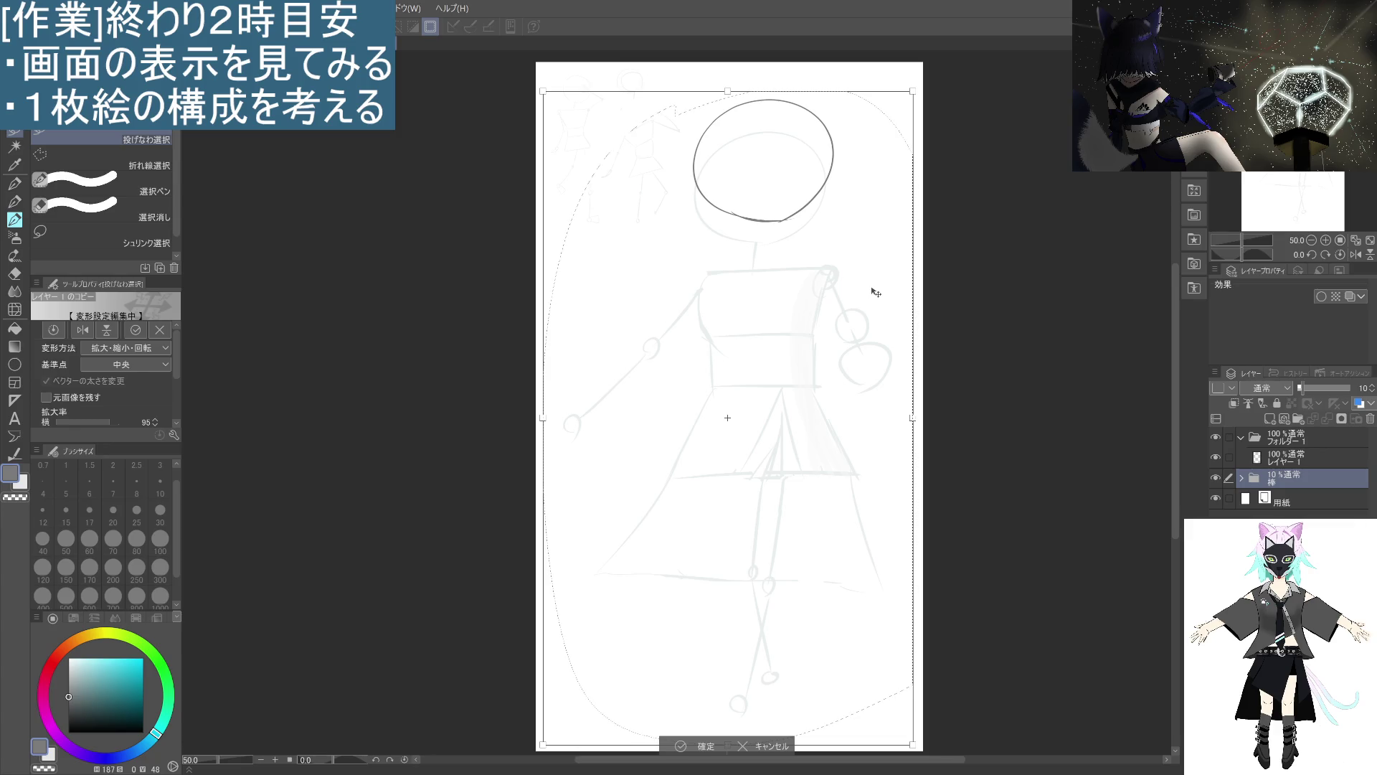
{"action": "left_click", "coordinate": [680, 746]}
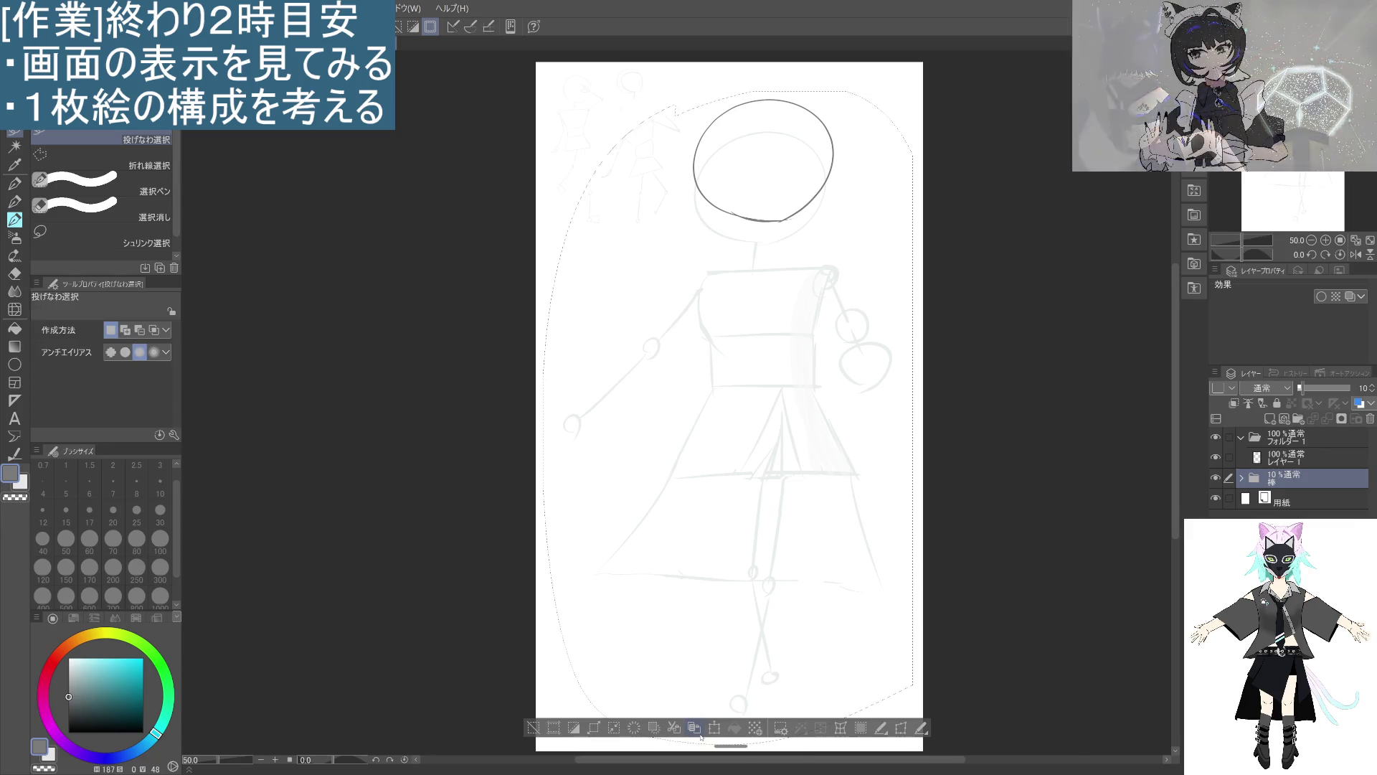
Switch to the pen on レイヤー1 and try several head-circle strokes, undoing each one.
{"action": "left_click", "coordinate": [14, 202]}
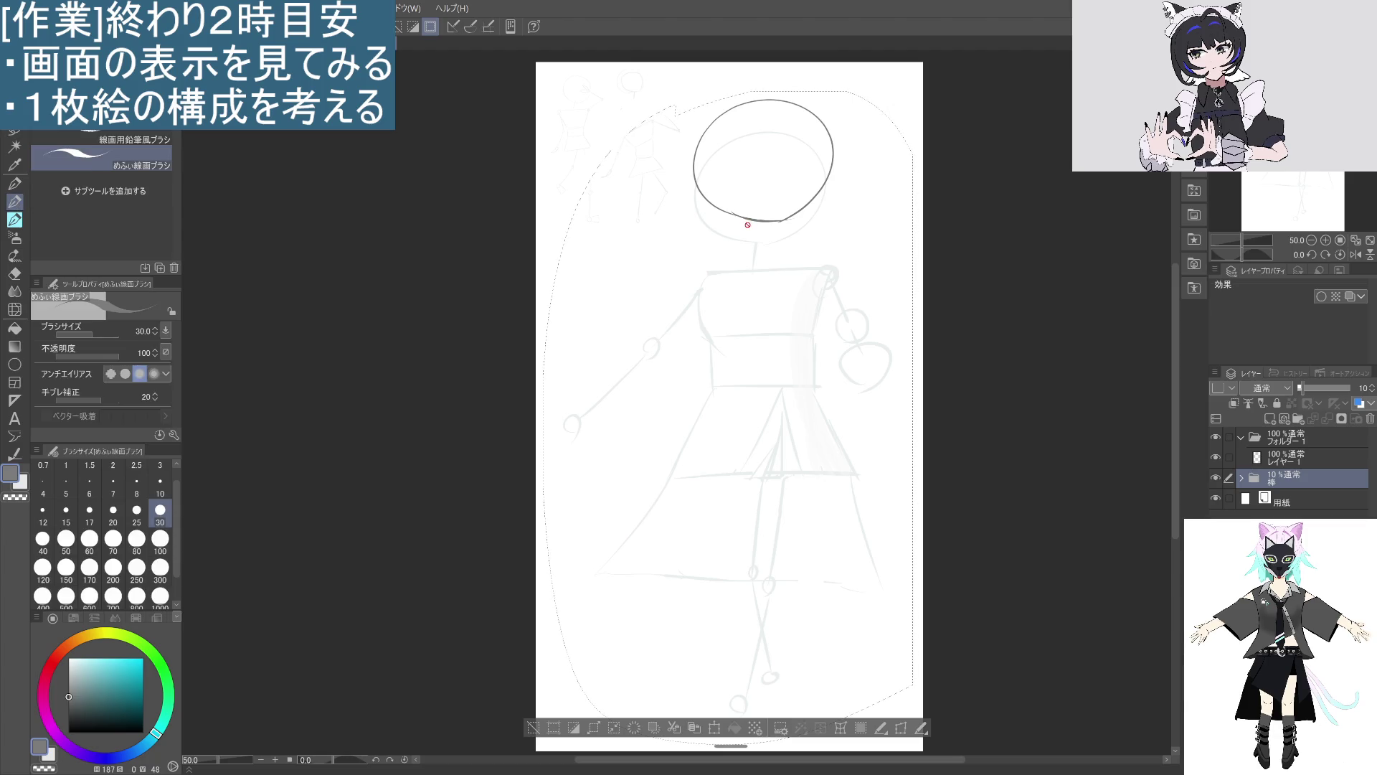
{"action": "left_click", "coordinate": [1283, 453]}
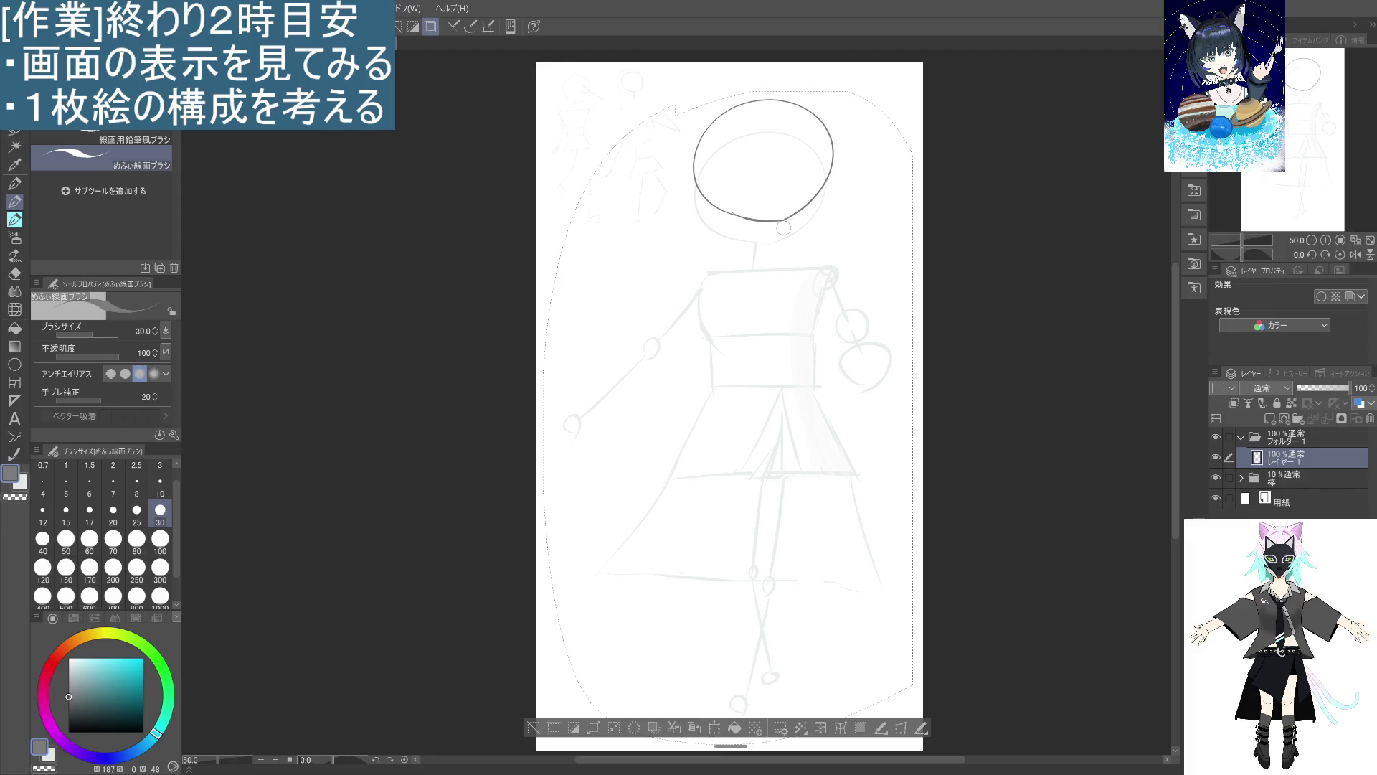
{"action": "mouse_move", "coordinate": [783, 227]}
{"action": "left_mouse_down"}
{"action": "mouse_move", "coordinate": [704, 199]}
{"action": "mouse_move", "coordinate": [761, 101]}
{"action": "mouse_move", "coordinate": [779, 133]}
{"action": "mouse_move", "coordinate": [811, 108]}
{"action": "mouse_move", "coordinate": [838, 170]}
{"action": "mouse_move", "coordinate": [793, 215]}
{"action": "mouse_move", "coordinate": [757, 130]}
{"action": "mouse_move", "coordinate": [766, 235]}
{"action": "mouse_move", "coordinate": [702, 166]}
{"action": "mouse_move", "coordinate": [742, 241]}
{"action": "left_mouse_up"}
{"action": "key", "text": "ctrl+z"}
{"action": "key", "text": "ctrl+z"}
{"action": "mouse_move", "coordinate": [750, 133]}
{"action": "left_mouse_down"}
{"action": "mouse_move", "coordinate": [792, 142]}
{"action": "mouse_move", "coordinate": [814, 183]}
{"action": "left_mouse_up"}
{"action": "key", "text": "ctrl+z"}
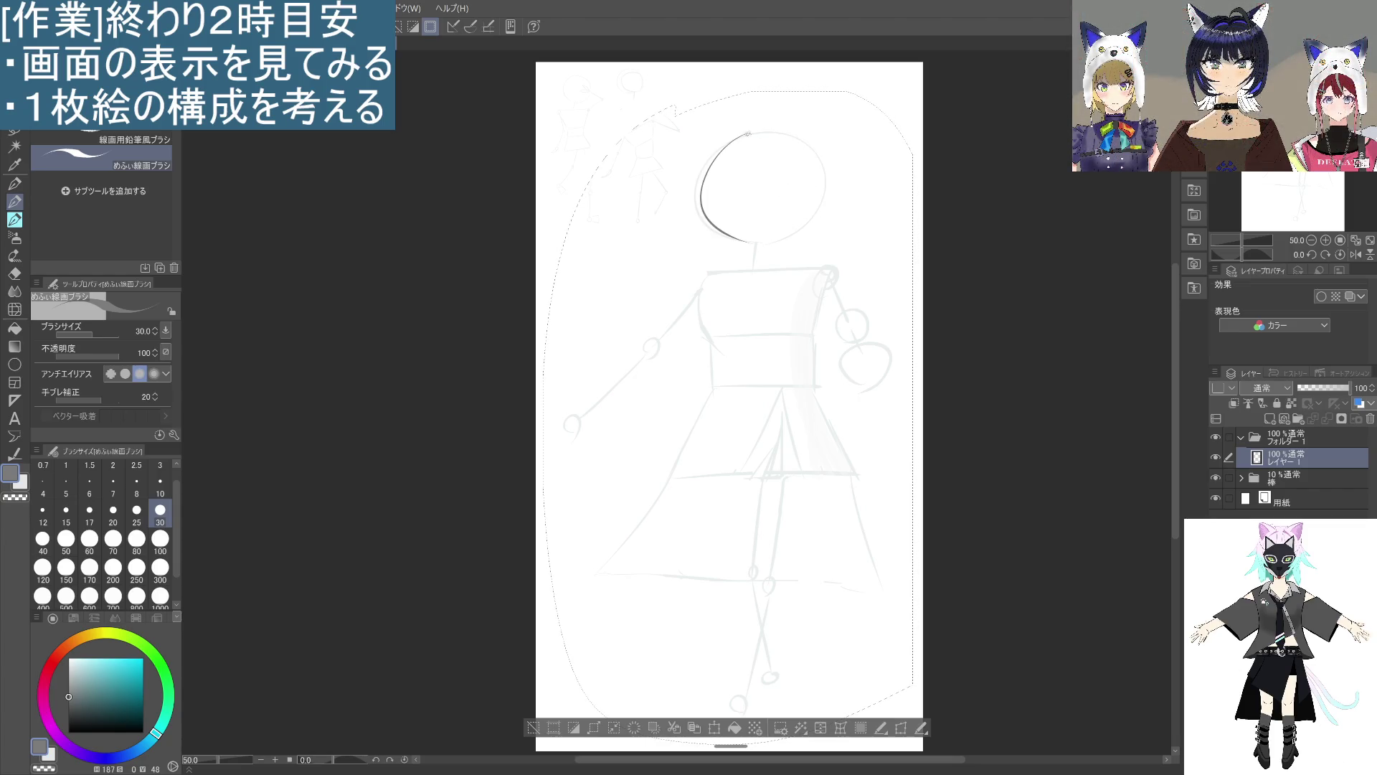
{"action": "mouse_move", "coordinate": [748, 134]}
{"action": "left_mouse_down"}
{"action": "mouse_move", "coordinate": [804, 142]}
{"action": "mouse_move", "coordinate": [761, 131]}
{"action": "mouse_move", "coordinate": [746, 243]}
{"action": "left_mouse_up"}
{"action": "key", "text": "ctrl+z"}
{"action": "key", "text": "ctrl+z"}
{"action": "key", "text": "ctrl+z"}
{"action": "mouse_move", "coordinate": [762, 130]}
{"action": "left_mouse_down"}
{"action": "mouse_move", "coordinate": [732, 146]}
{"action": "mouse_move", "coordinate": [750, 240]}
{"action": "left_mouse_up"}
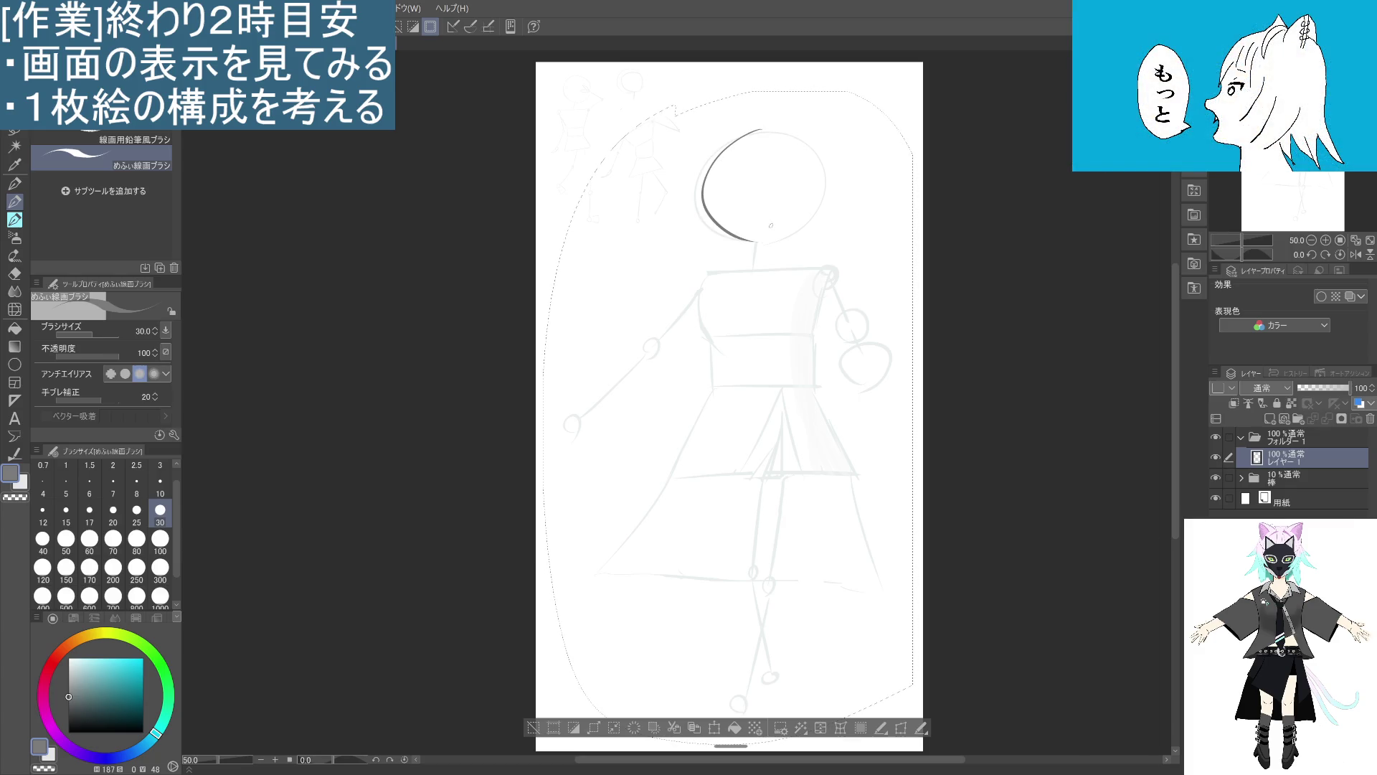
{"action": "key", "text": "ctrl+z"}
Thin the pen to size 12 and redraw the head circle, undoing and redoing strokes until it sits right.
{"action": "scroll", "coordinate": [135, 508], "scroll_direction": "up", "scroll_amount": 1}
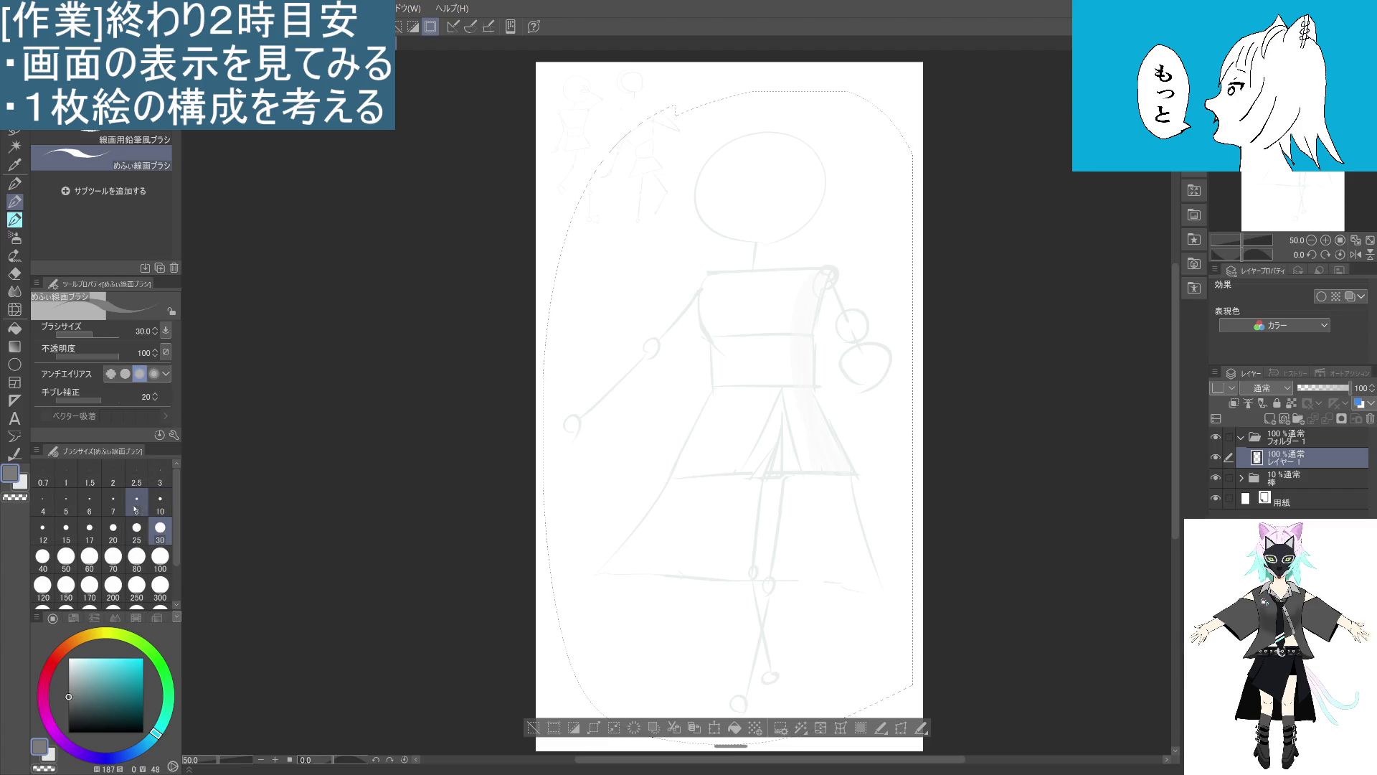
{"action": "left_click", "coordinate": [43, 531]}
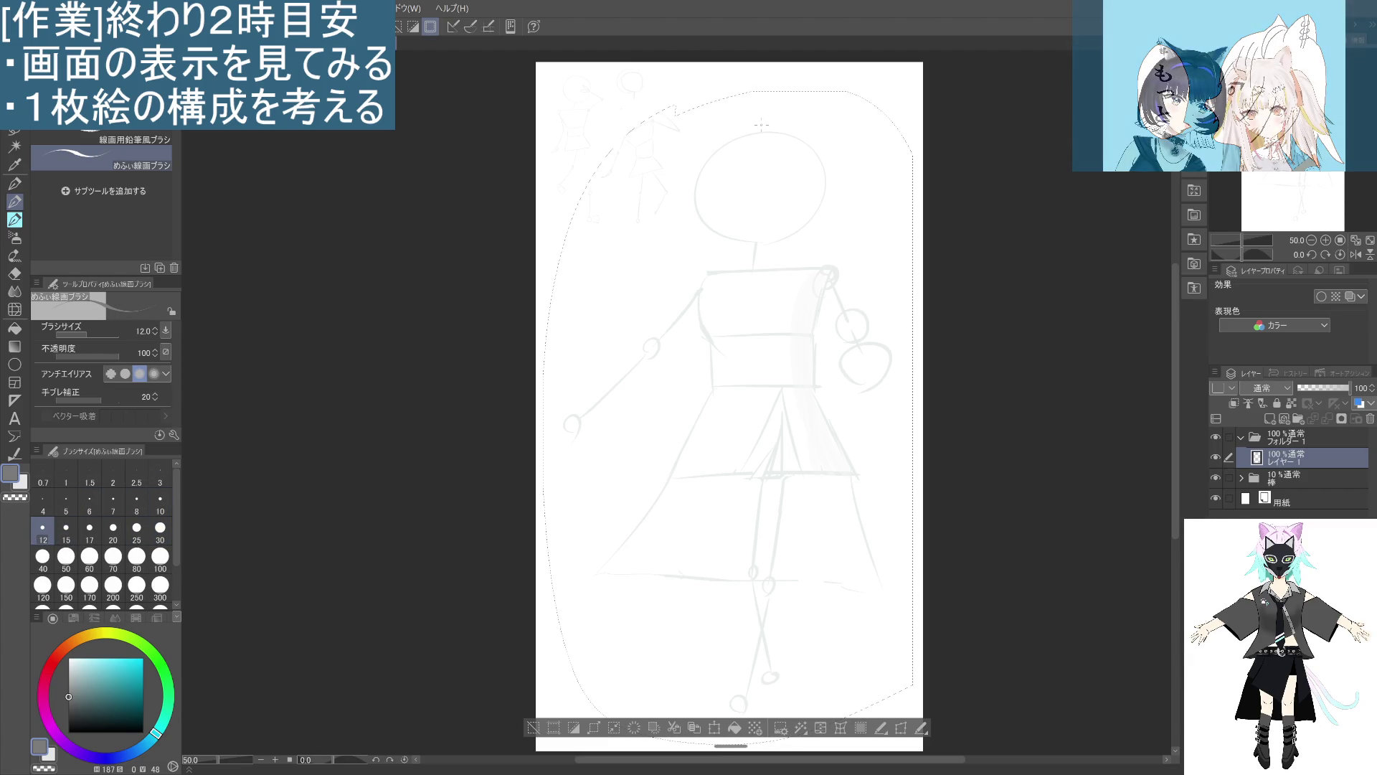
{"action": "left_click_drag", "start_coordinate": [737, 139], "coordinate": [743, 242]}
{"action": "key", "text": "ctrl+z"}
{"action": "mouse_move", "coordinate": [757, 130]}
{"action": "left_mouse_down"}
{"action": "mouse_move", "coordinate": [701, 164]}
{"action": "mouse_move", "coordinate": [807, 221]}
{"action": "mouse_move", "coordinate": [741, 128]}
{"action": "mouse_move", "coordinate": [807, 190]}
{"action": "left_mouse_up"}
{"action": "key", "text": "ctrl+z"}
{"action": "left_click_drag", "start_coordinate": [766, 129], "coordinate": [818, 204]}
{"action": "key", "text": "ctrl+z"}
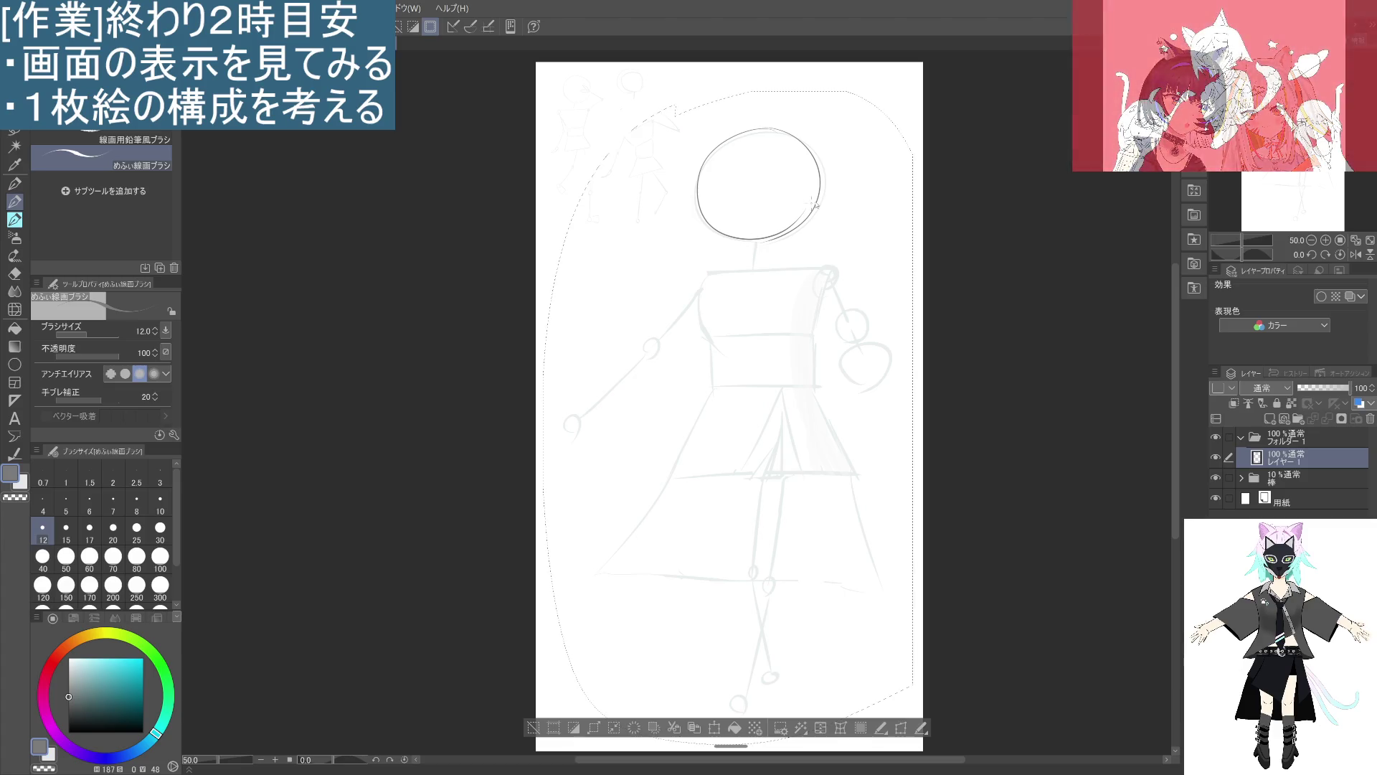
{"action": "left_click_drag", "start_coordinate": [769, 129], "coordinate": [756, 244]}
{"action": "key", "text": "ctrl+z"}
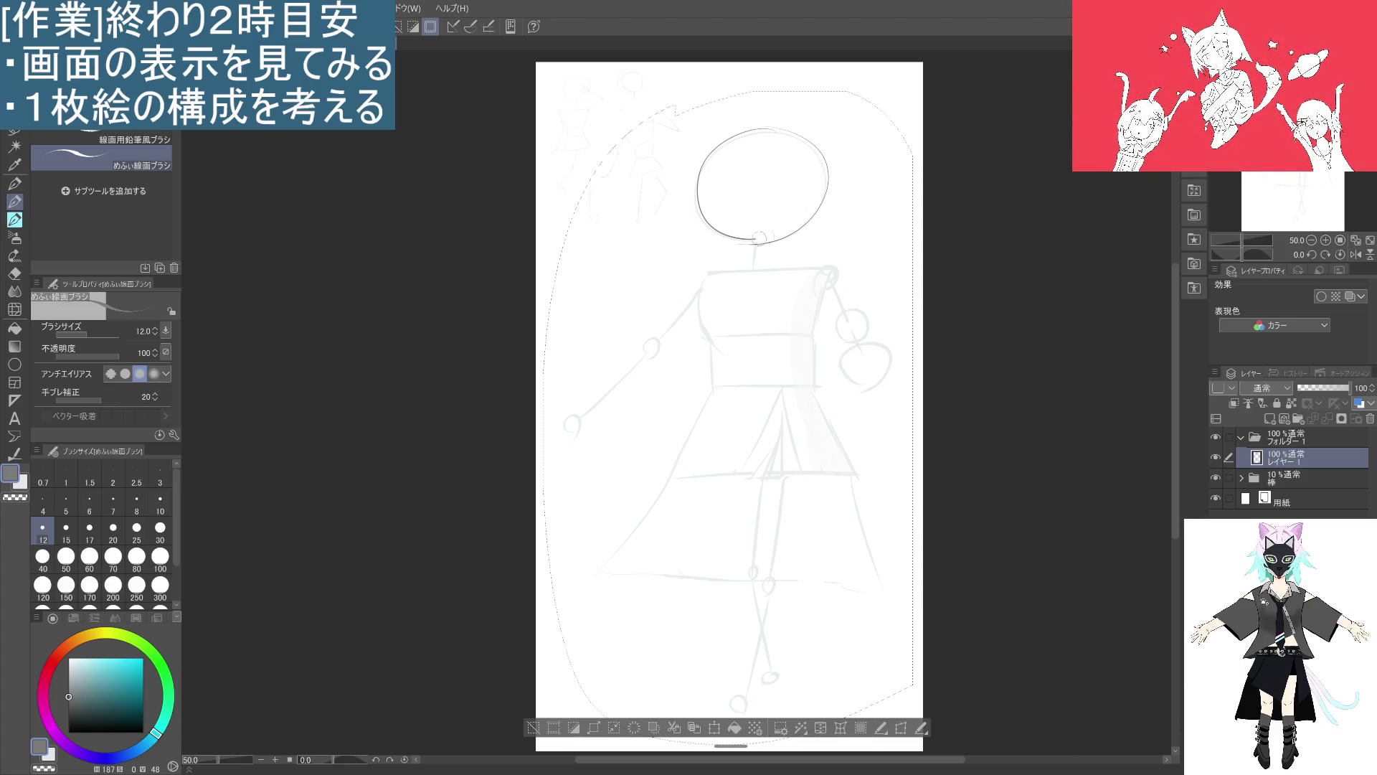
{"action": "key", "text": "ctrl+z"}
{"action": "key", "text": "ctrl+y"}
{"action": "key", "text": "ctrl+z"}
{"action": "key", "text": "ctrl+y"}
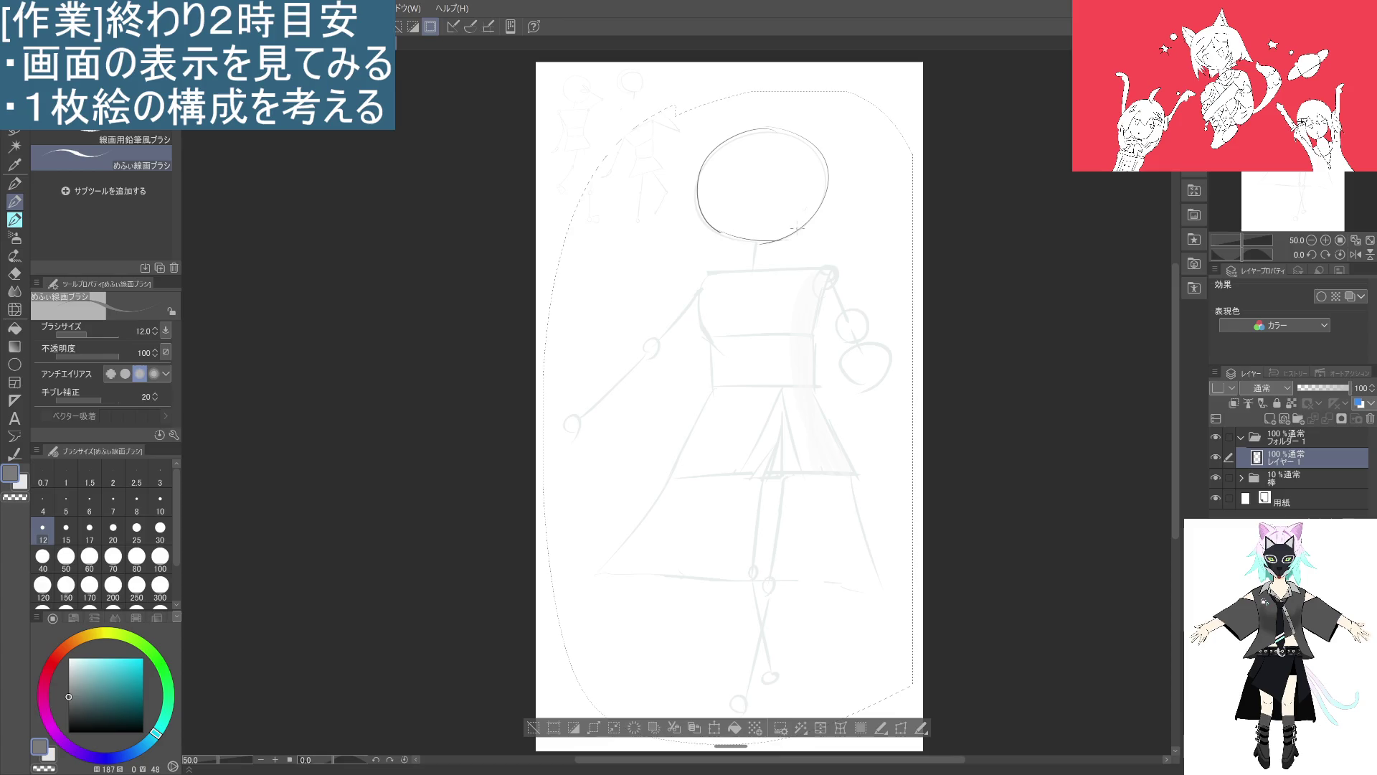
{"action": "key", "text": "ctrl+z"}
{"action": "key", "text": "ctrl+y"}
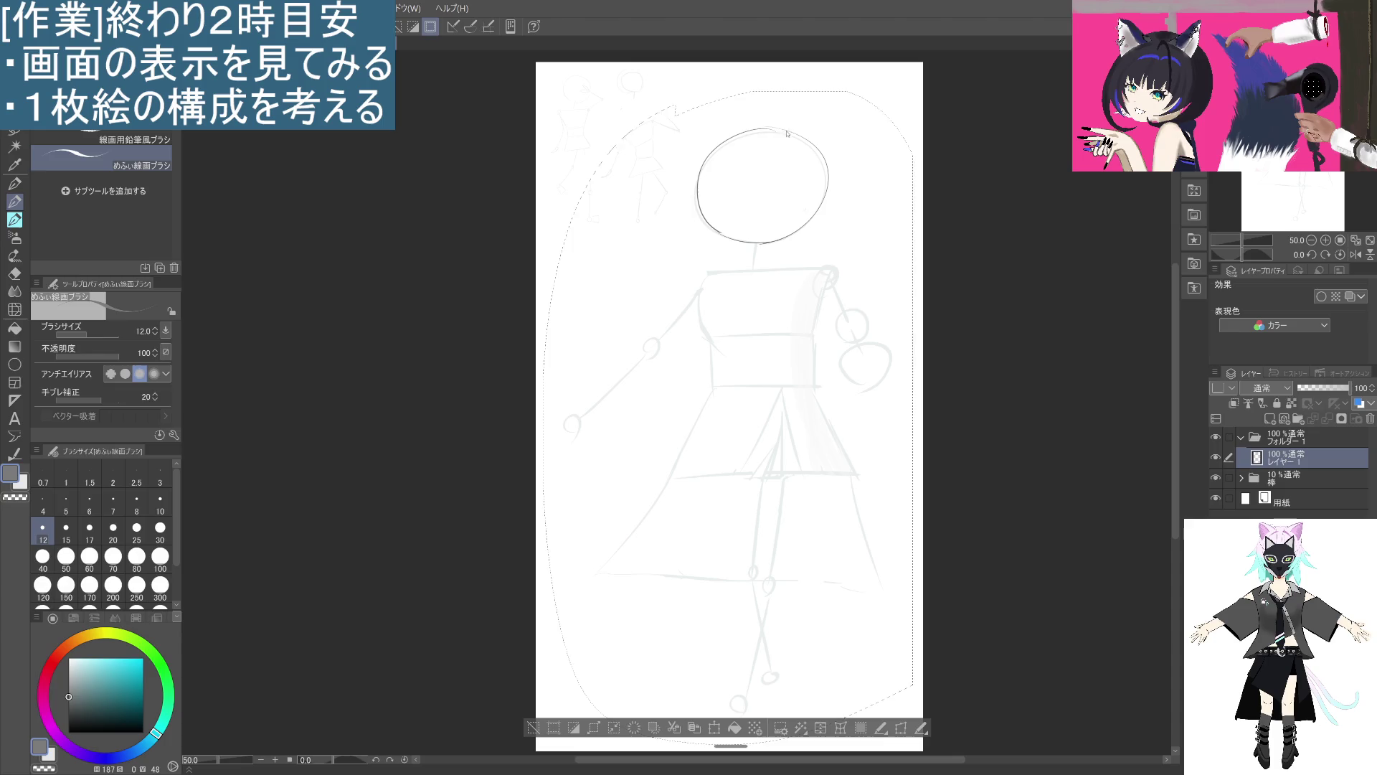
Touch up the head's top-right edge and draw a horizontal guide line across the head.
{"action": "left_click_drag", "start_coordinate": [759, 128], "coordinate": [815, 148]}
{"action": "left_click_drag", "start_coordinate": [655, 190], "coordinate": [899, 188]}
{"action": "key", "text": "ctrl+z"}
{"action": "left_click_drag", "start_coordinate": [637, 194], "coordinate": [889, 190]}
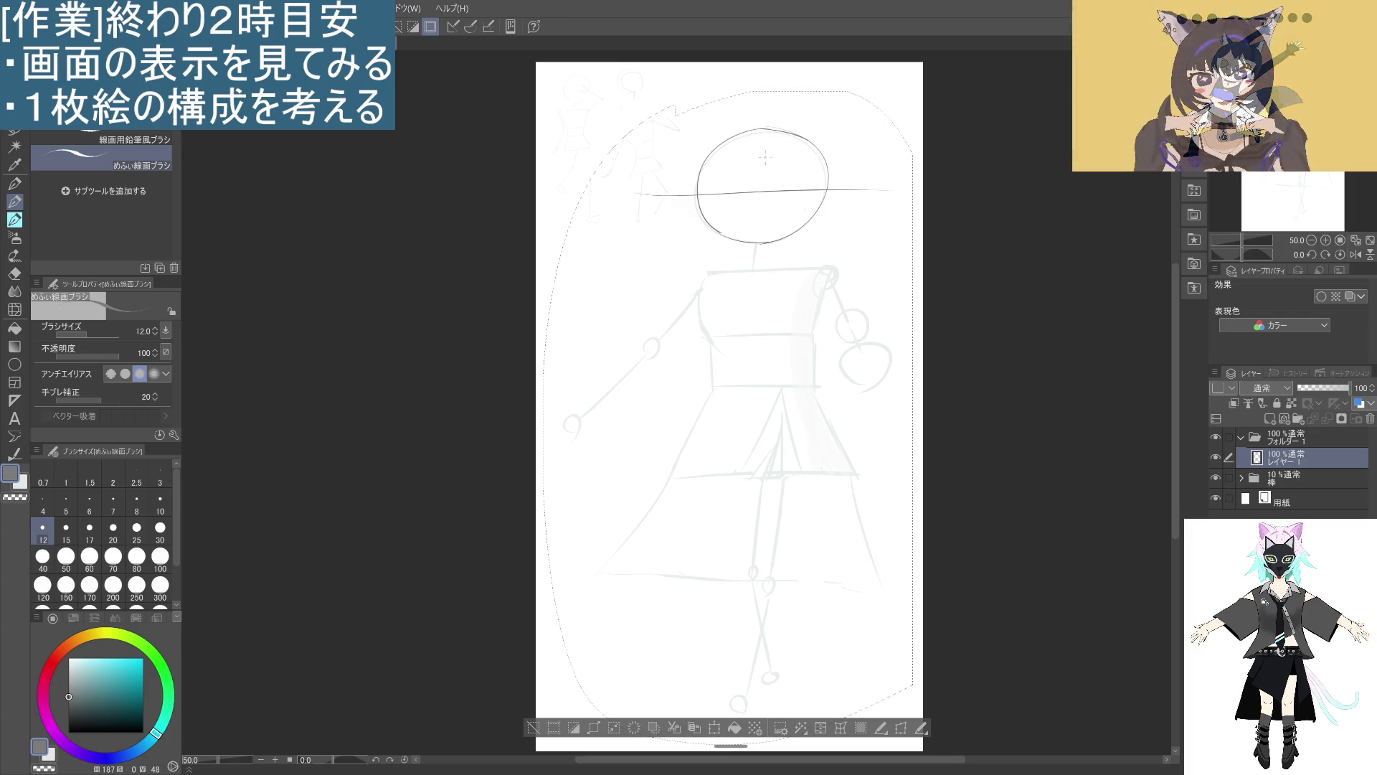
{"action": "key", "text": "ctrl+z"}
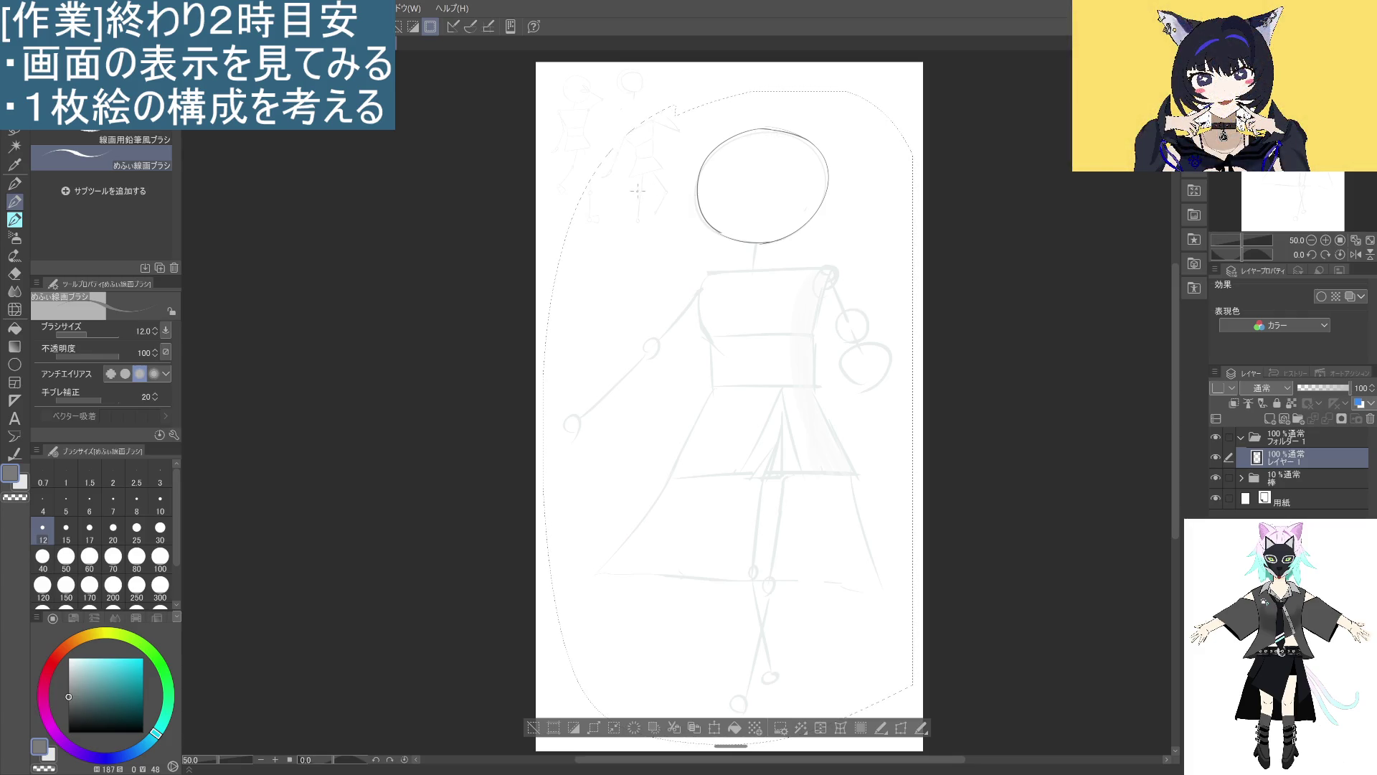
{"action": "left_click_drag", "start_coordinate": [633, 186], "coordinate": [908, 181]}
{"action": "key", "text": "ctrl+z"}
{"action": "left_click_drag", "start_coordinate": [632, 186], "coordinate": [910, 181]}
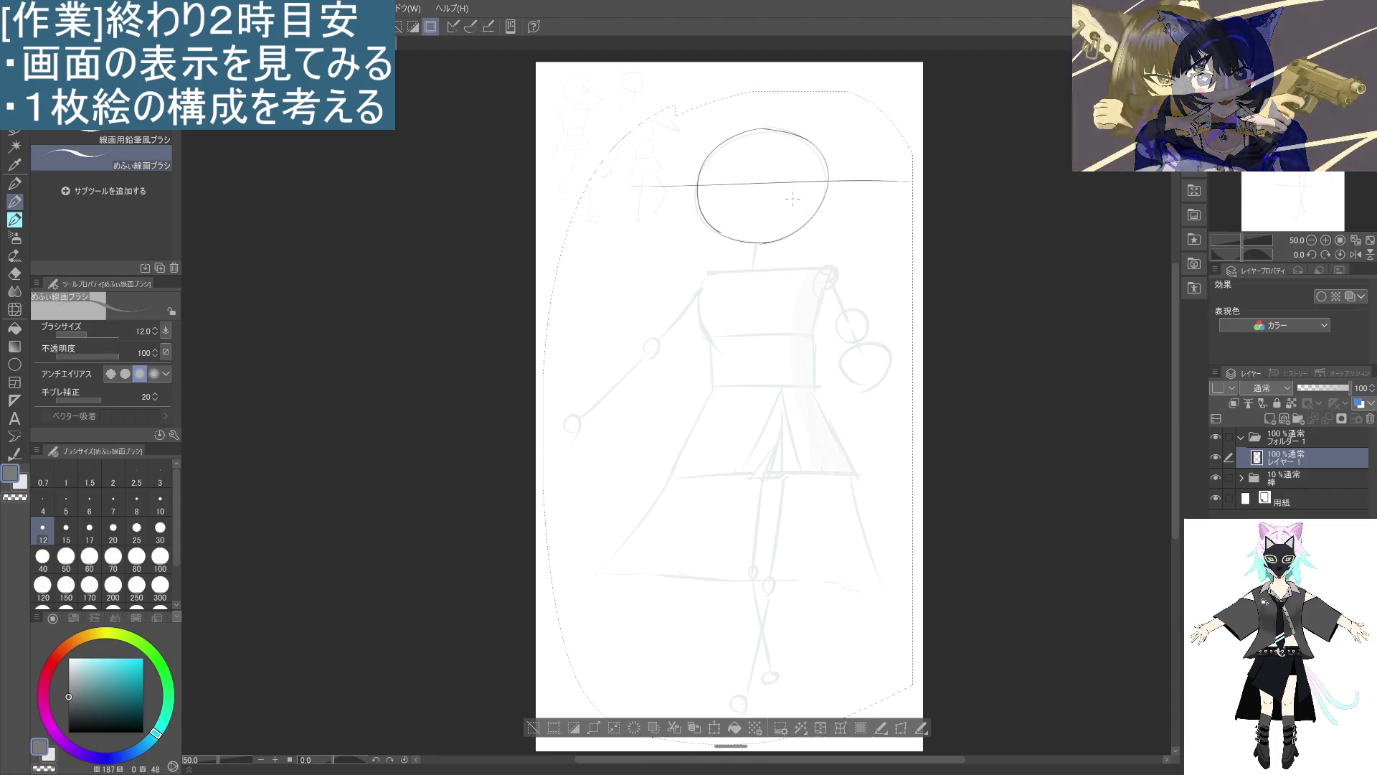
{"action": "key", "text": "ctrl+z"}
{"action": "left_click_drag", "start_coordinate": [640, 194], "coordinate": [901, 199]}
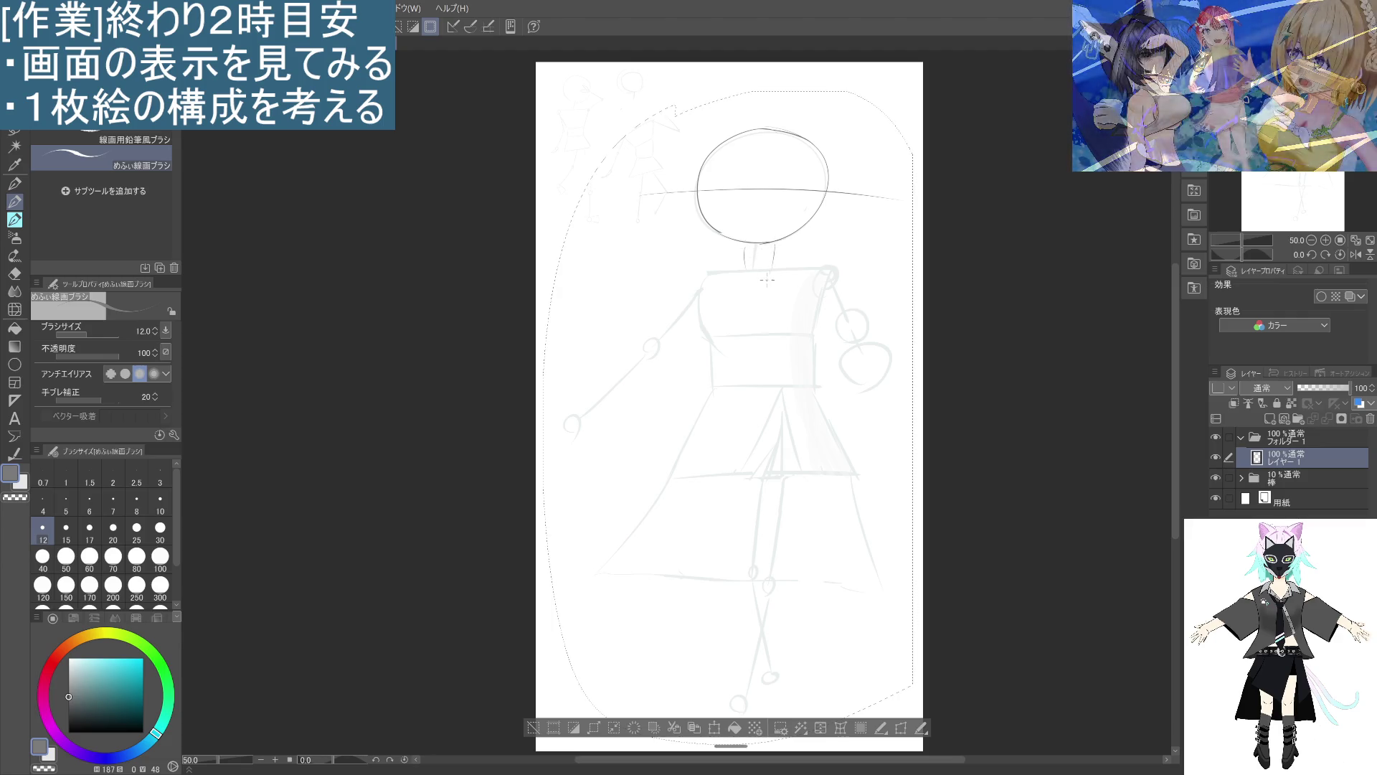
Draw a short neck line and shoulder lines sloping out on both sides, reworking the left one.
{"action": "left_click_drag", "start_coordinate": [750, 244], "coordinate": [746, 265]}
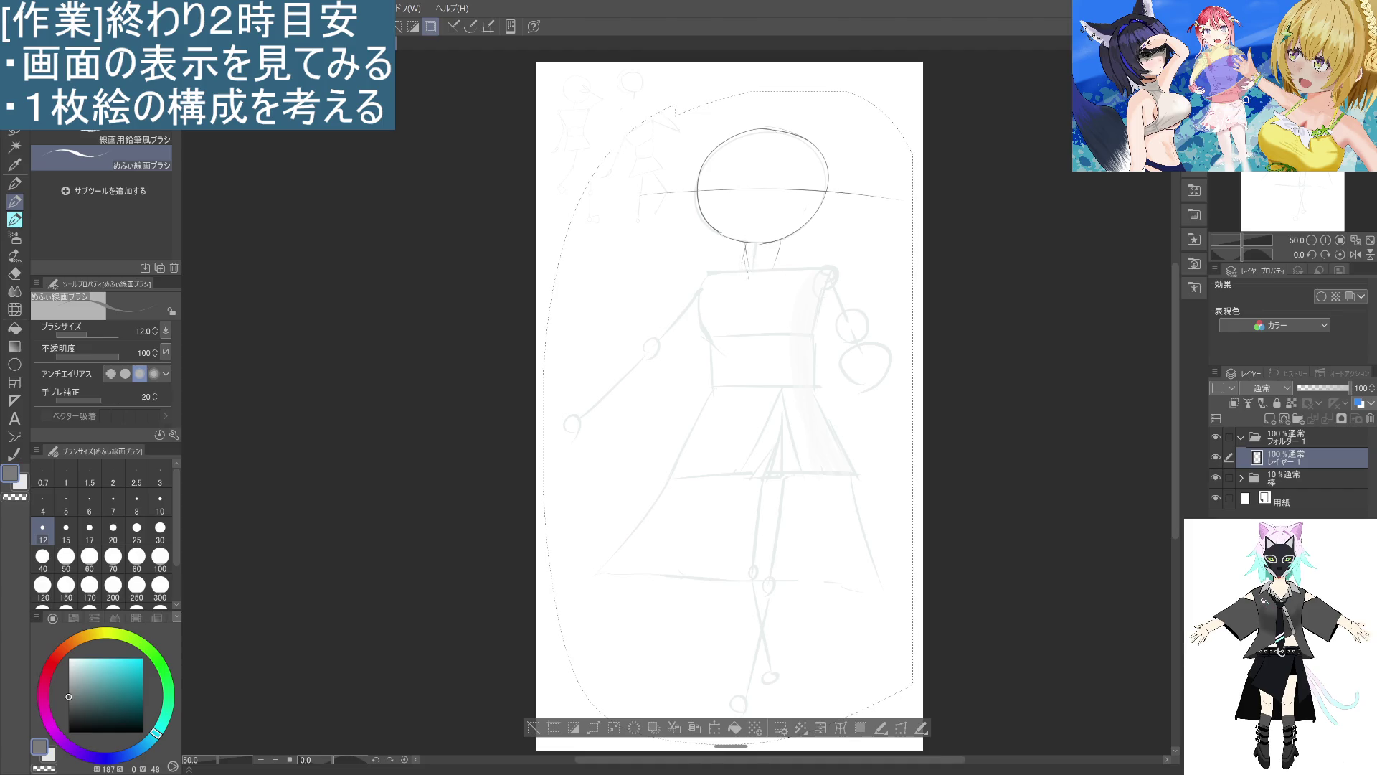
{"action": "left_click_drag", "start_coordinate": [745, 260], "coordinate": [702, 287]}
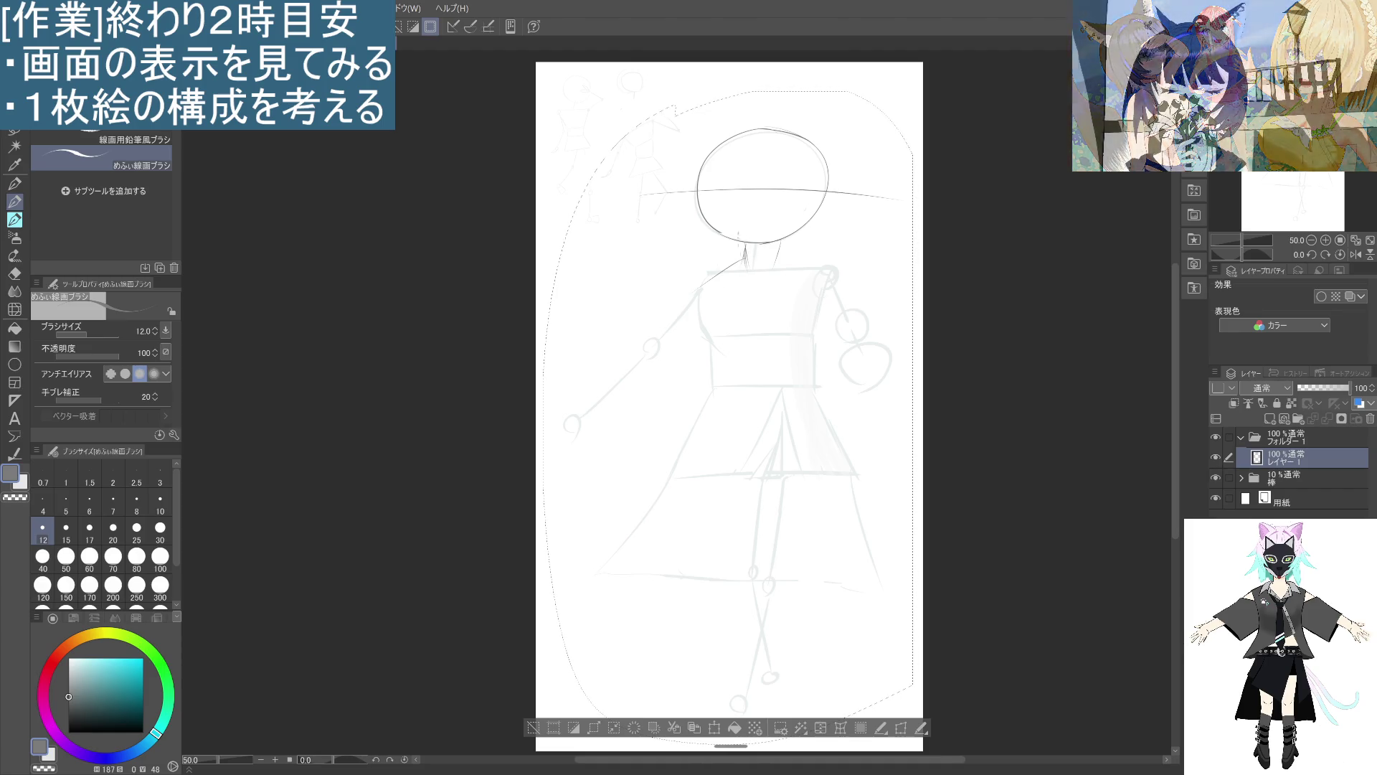
{"action": "left_click_drag", "start_coordinate": [779, 257], "coordinate": [825, 279]}
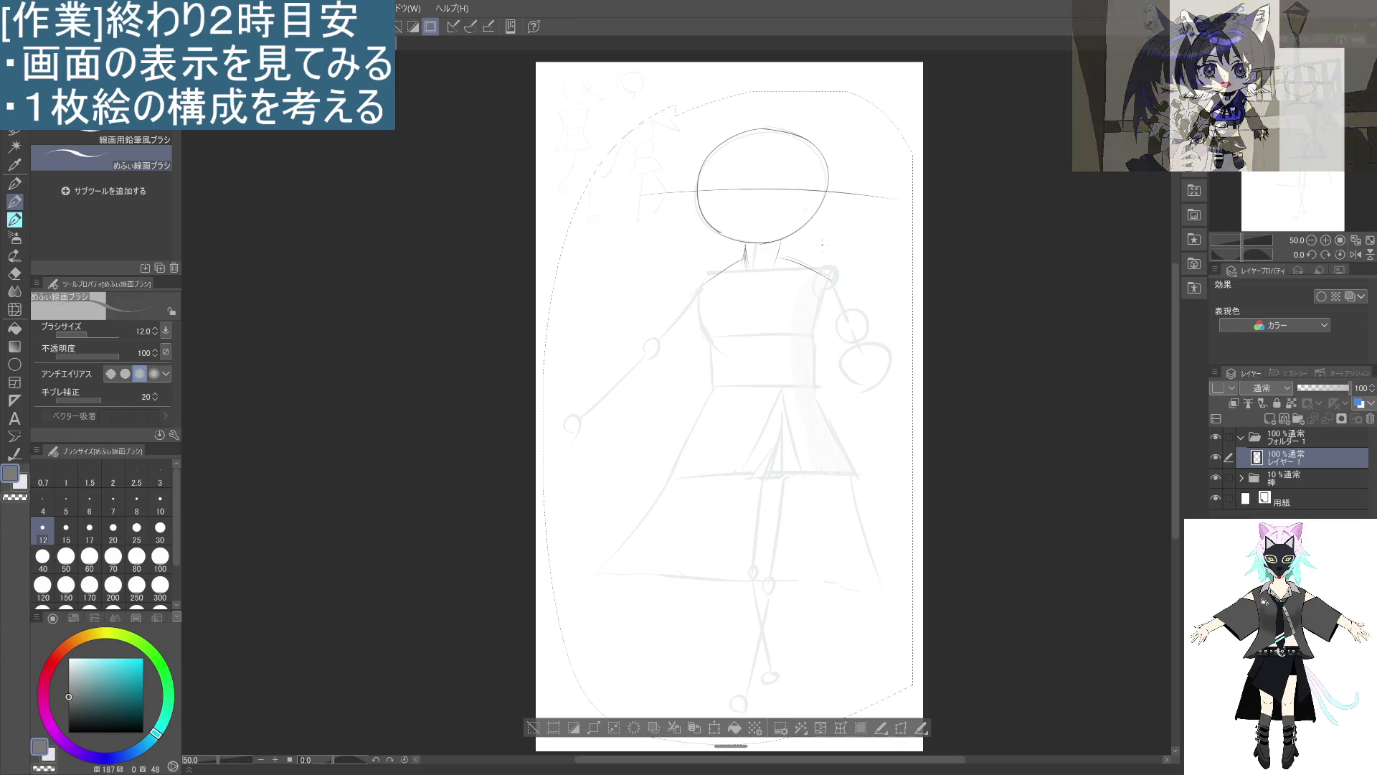
{"action": "mouse_move", "coordinate": [740, 260]}
{"action": "left_mouse_down"}
{"action": "mouse_move", "coordinate": [703, 289]}
{"action": "mouse_move", "coordinate": [697, 318]}
{"action": "left_mouse_up"}
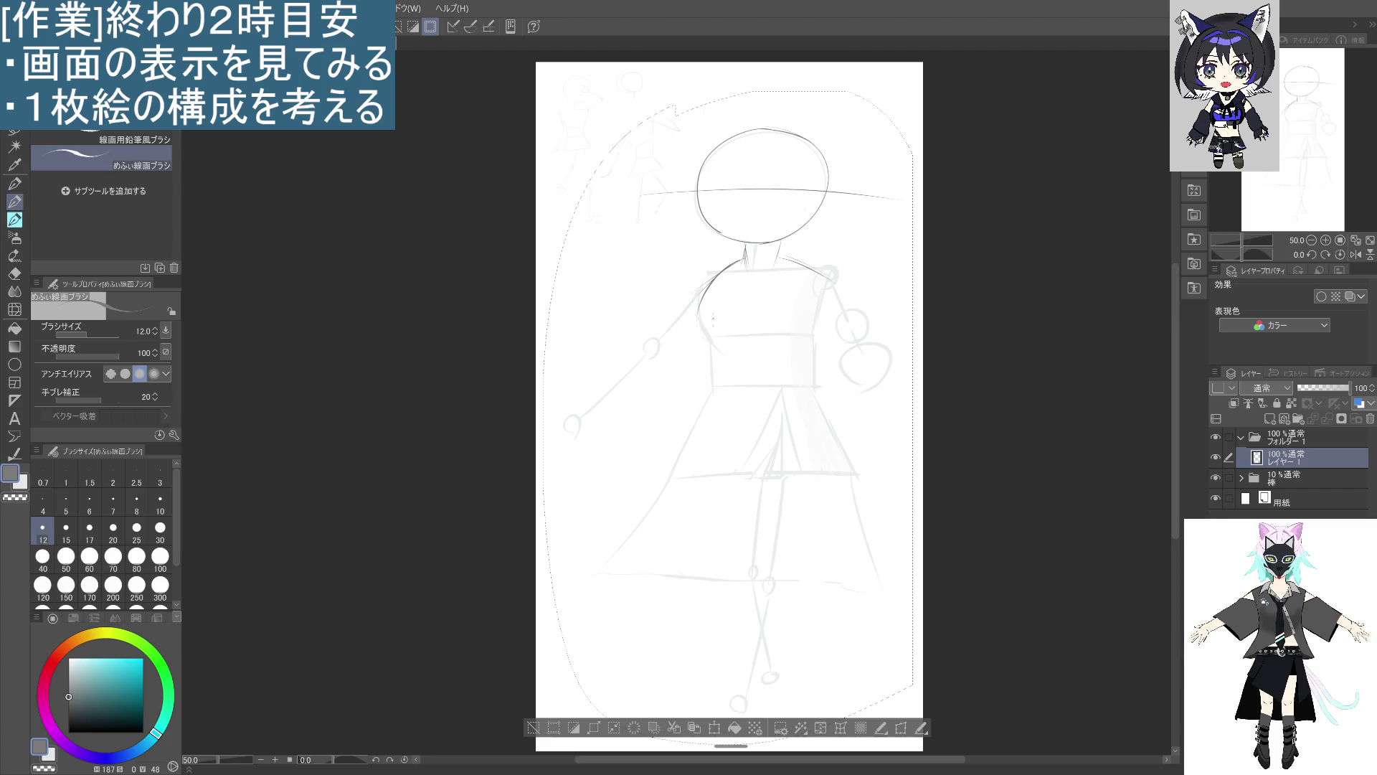
{"action": "key", "text": "ctrl+z"}
{"action": "left_click_drag", "start_coordinate": [739, 260], "coordinate": [700, 312]}
{"action": "left_click_drag", "start_coordinate": [702, 306], "coordinate": [697, 358]}
{"action": "key", "text": "ctrl+z"}
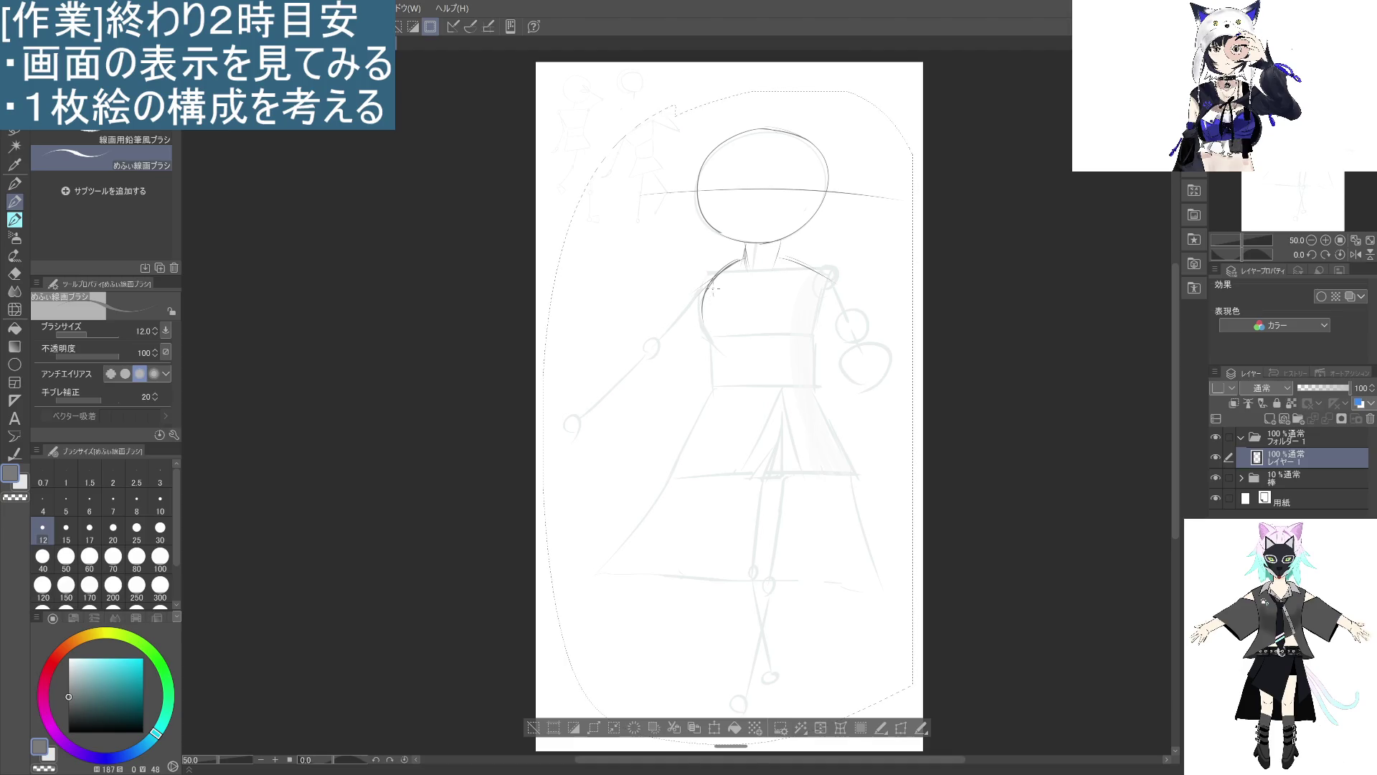
{"action": "left_click_drag", "start_coordinate": [739, 256], "coordinate": [696, 310]}
{"action": "mouse_move", "coordinate": [746, 257]}
{"action": "left_mouse_down"}
{"action": "mouse_move", "coordinate": [744, 286]}
{"action": "mouse_move", "coordinate": [772, 281]}
{"action": "mouse_move", "coordinate": [703, 285]}
{"action": "left_mouse_up"}
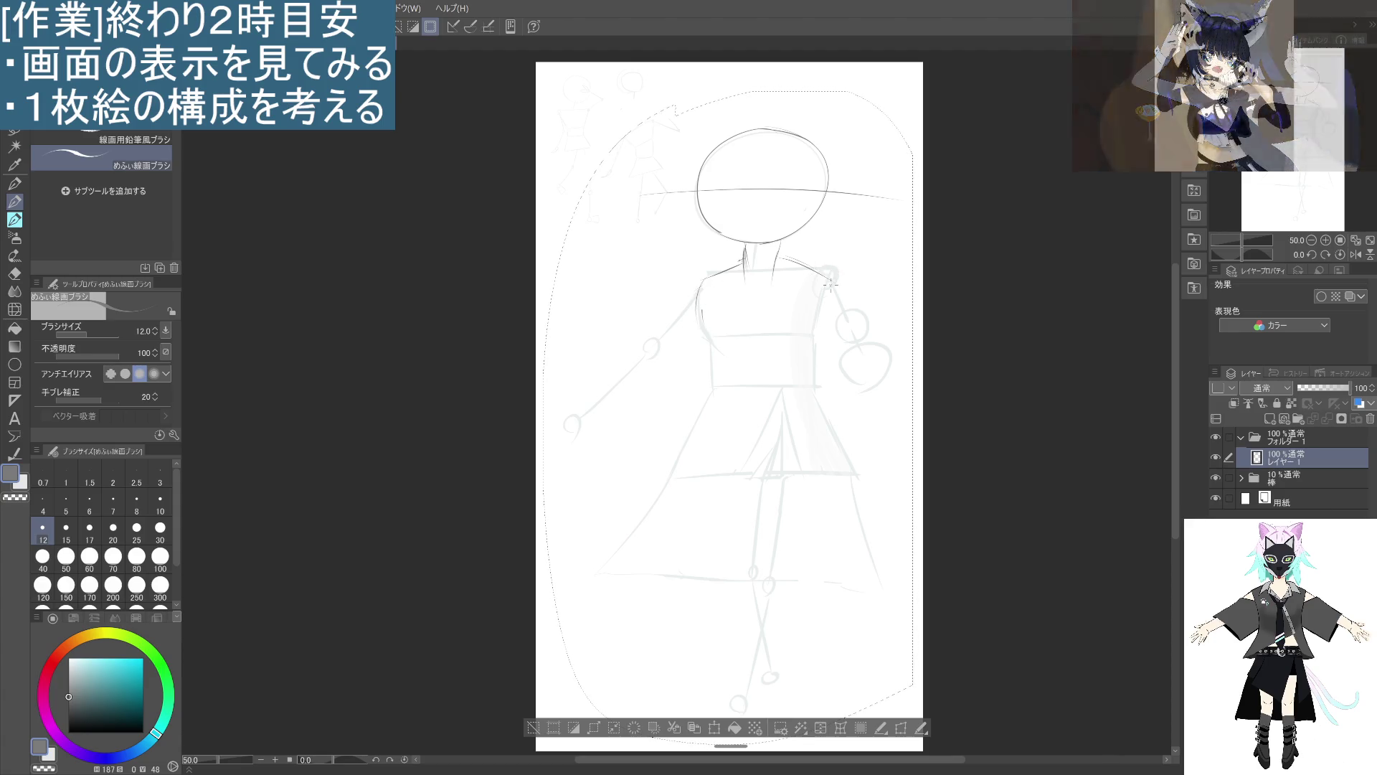
{"action": "left_click_drag", "start_coordinate": [800, 260], "coordinate": [831, 276]}
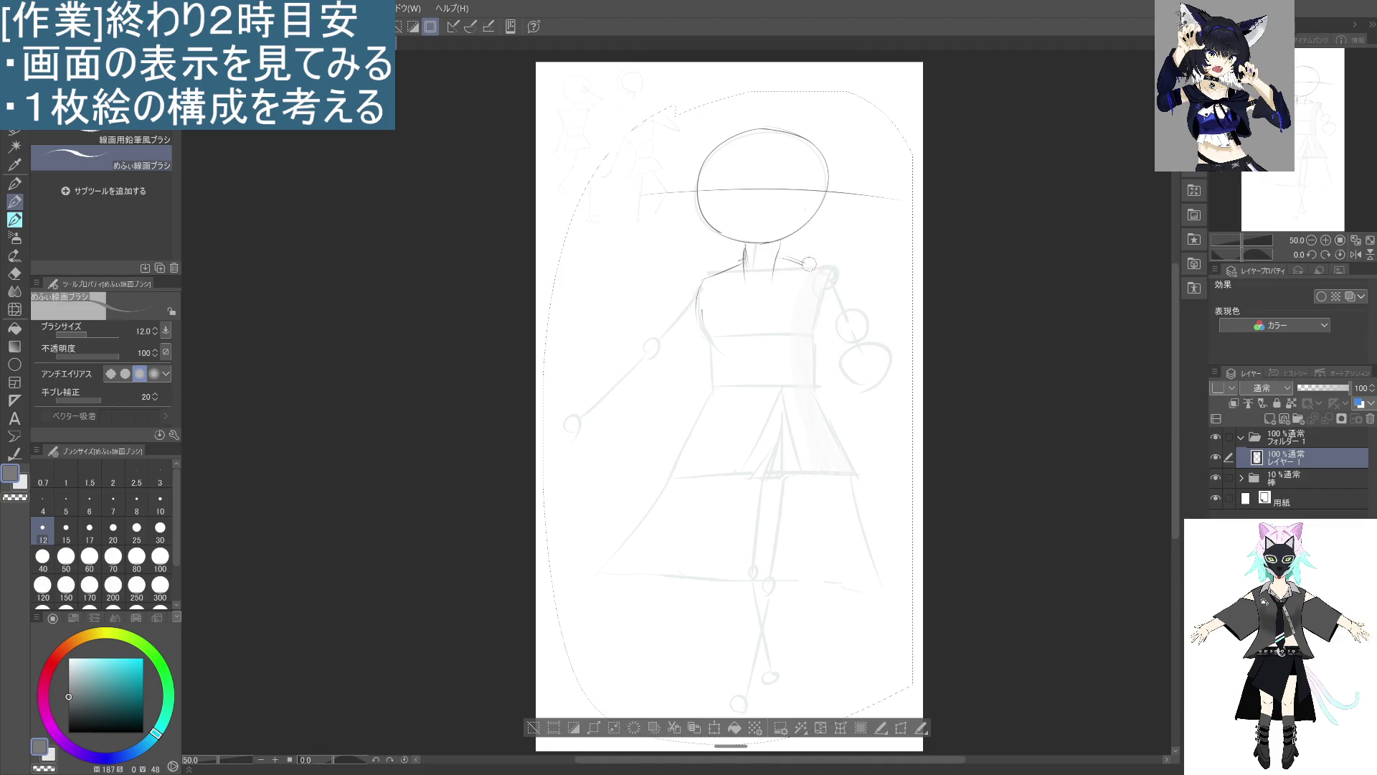
Undo the dark right-shoulder stroke, fade the 棒 folder to 4% opacity, and return to レイヤー1.
{"action": "key", "text": "ctrl+z"}
{"action": "left_click", "coordinate": [1284, 477]}
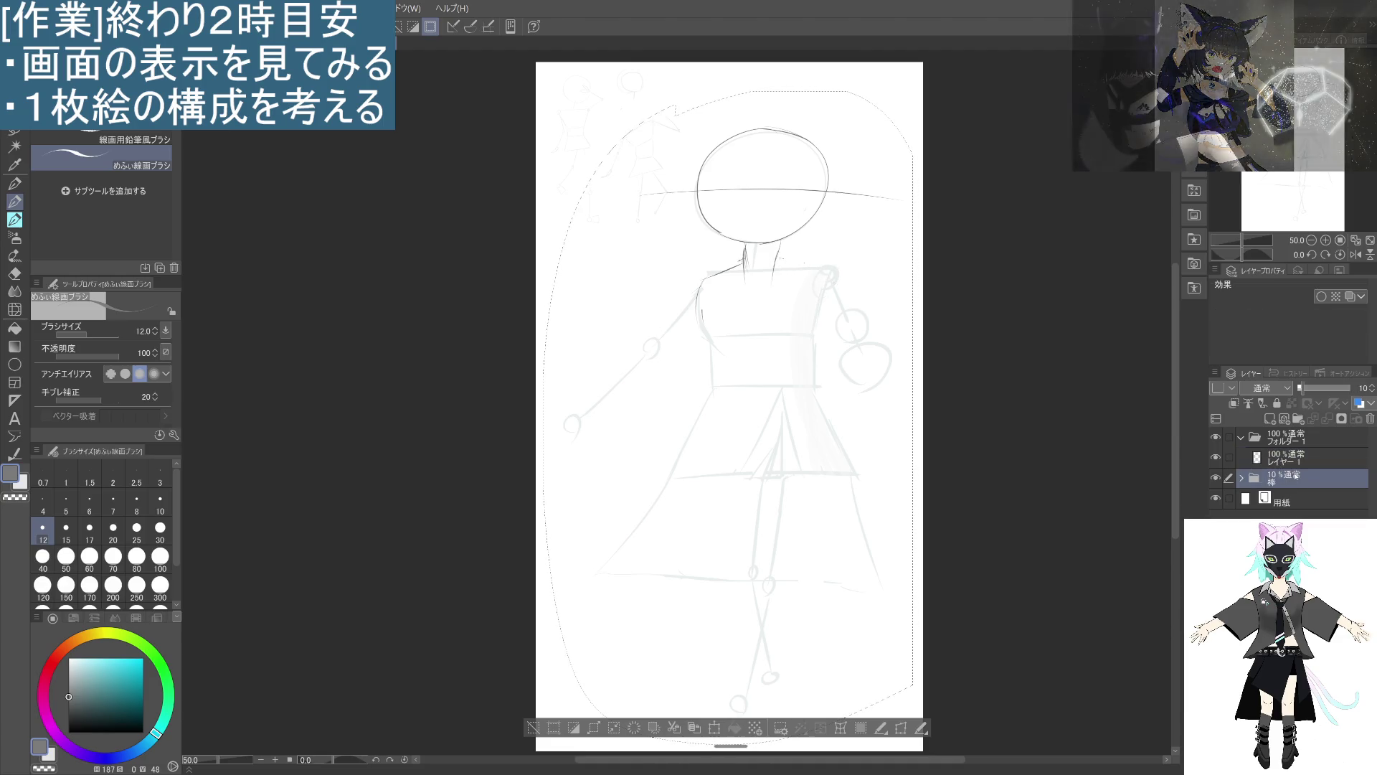
{"action": "left_click_drag", "start_coordinate": [1304, 388], "coordinate": [1302, 388]}
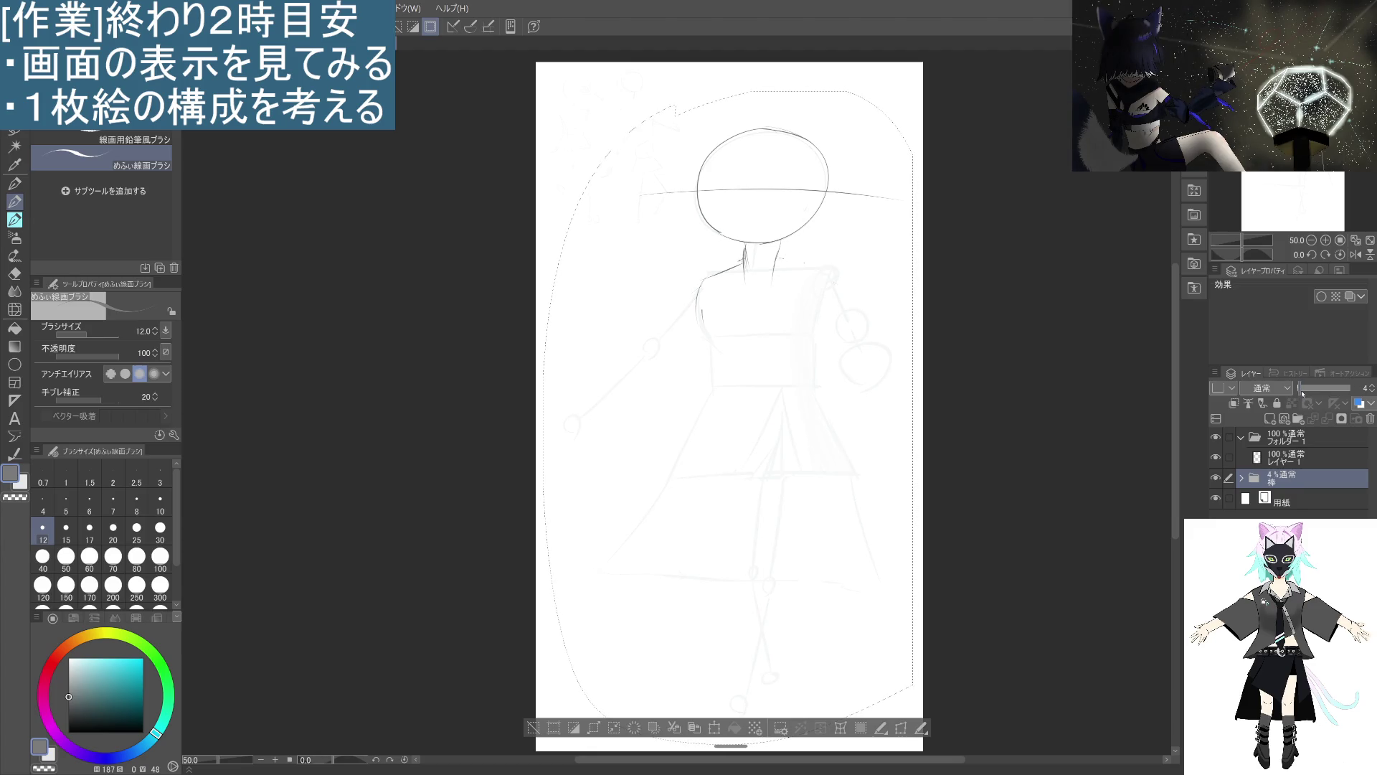
{"action": "left_click", "coordinate": [1270, 456]}
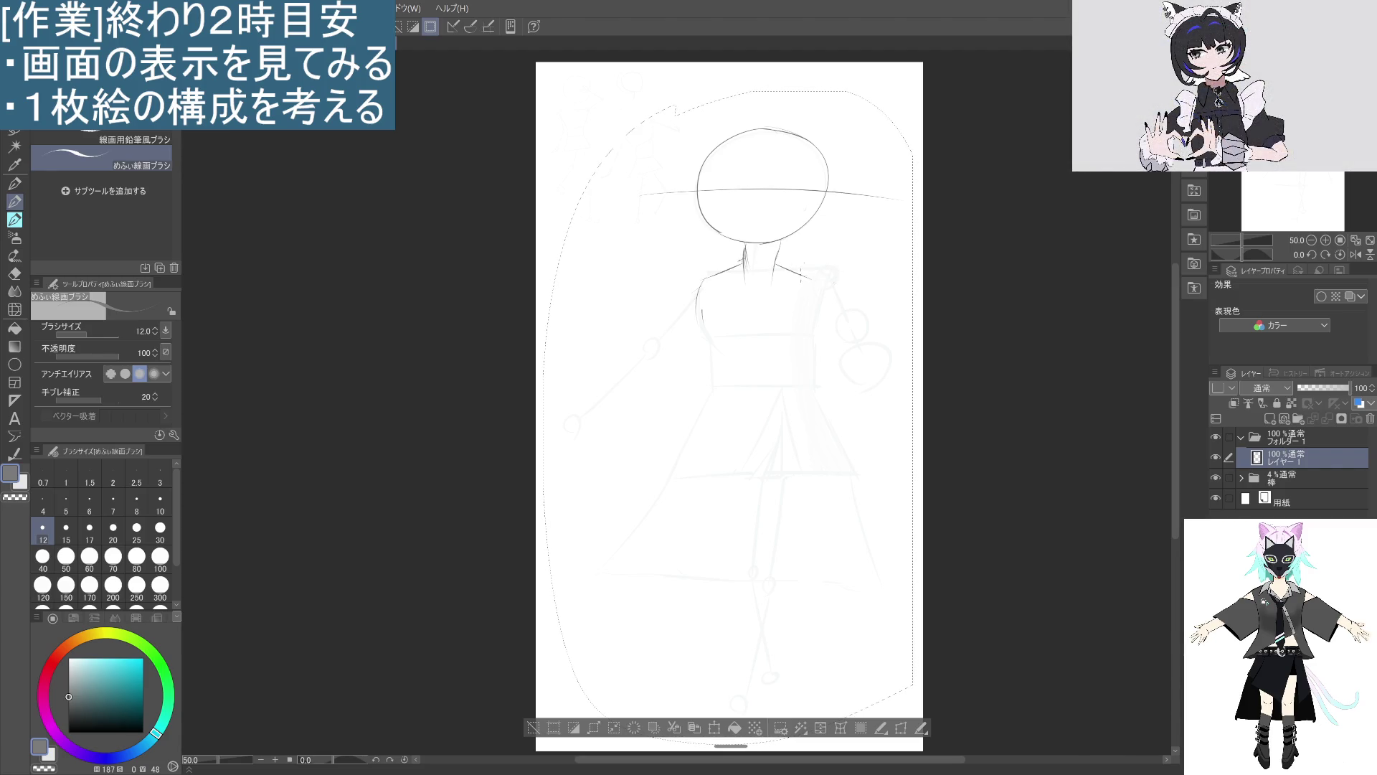
Extend the right shoulder line outward and continue the right arm line downward.
{"action": "left_click_drag", "start_coordinate": [805, 275], "coordinate": [840, 285]}
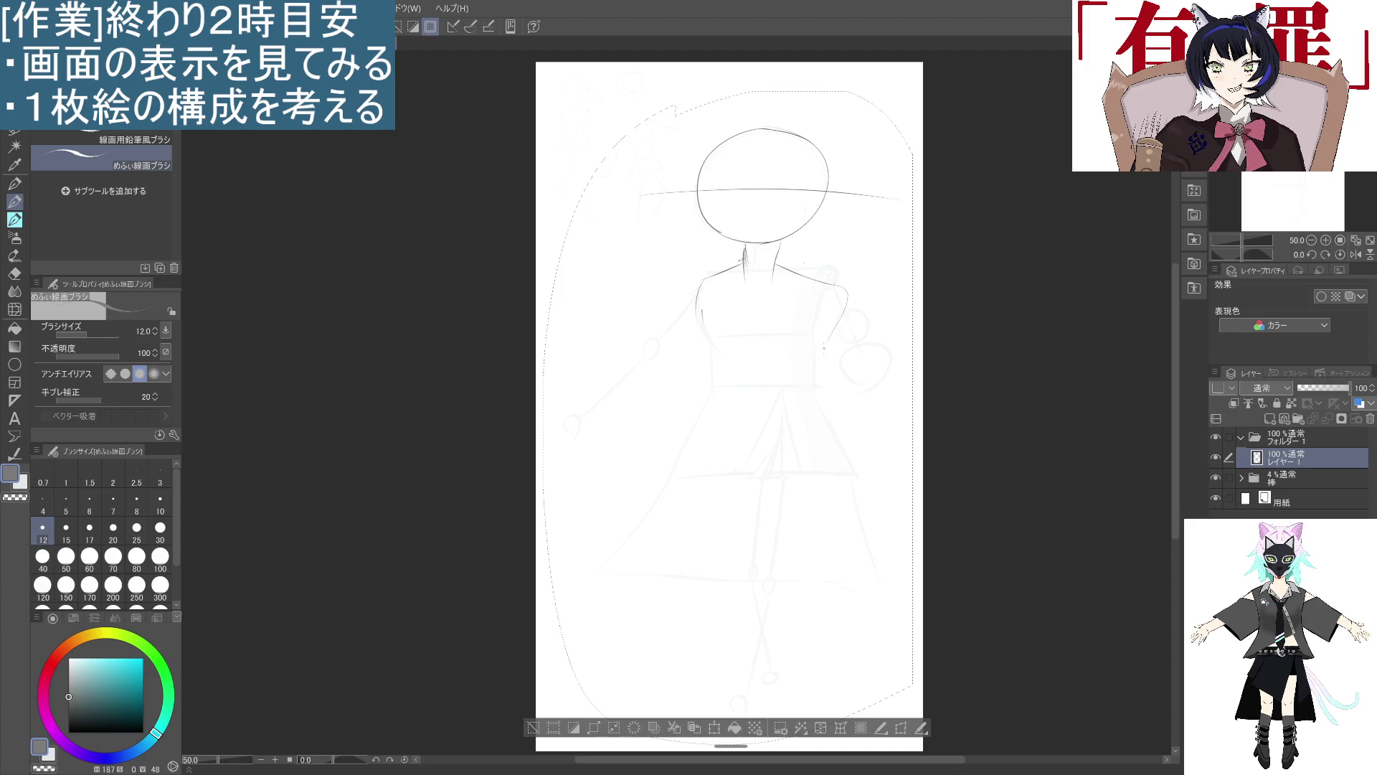
{"action": "left_click_drag", "start_coordinate": [829, 345], "coordinate": [816, 381]}
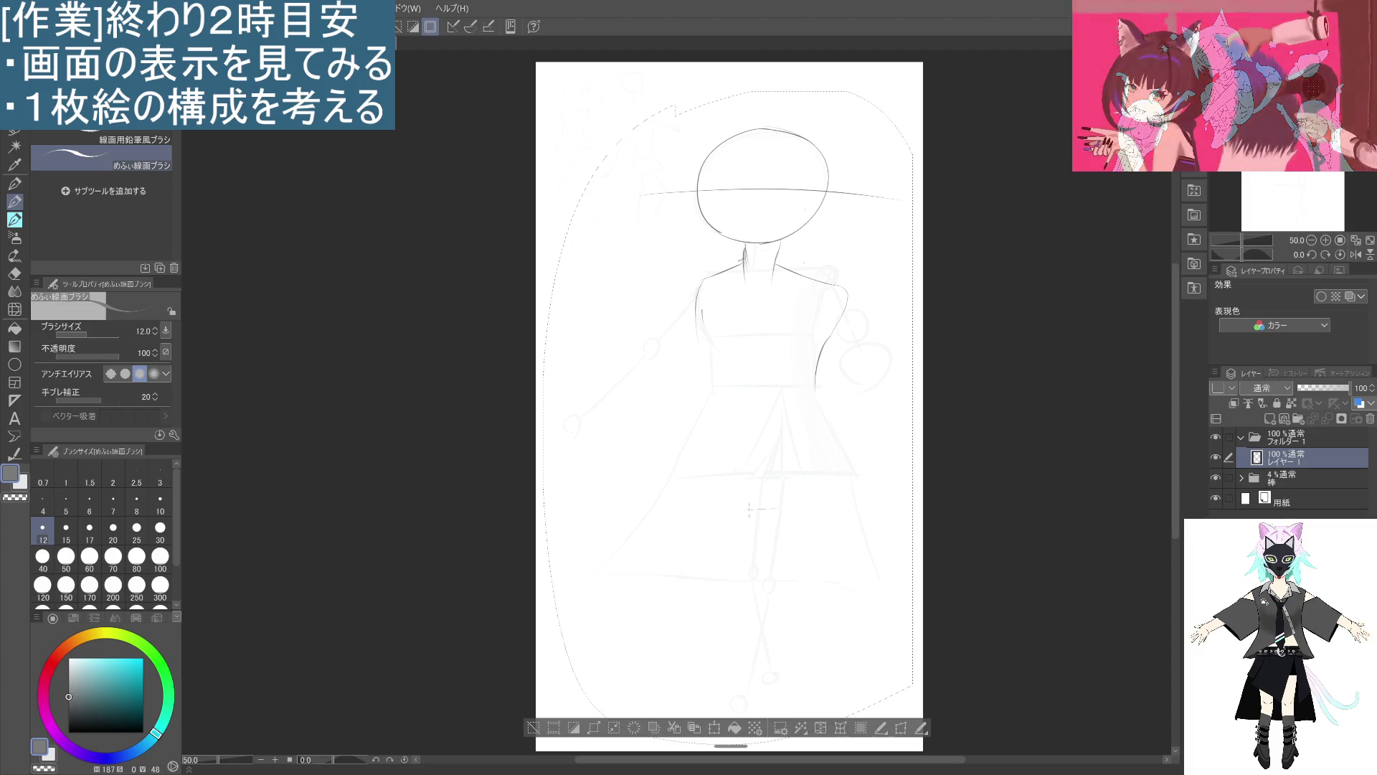
{"action": "left_click_drag", "start_coordinate": [742, 510], "coordinate": [640, 524]}
{"action": "key", "text": "ctrl+z"}
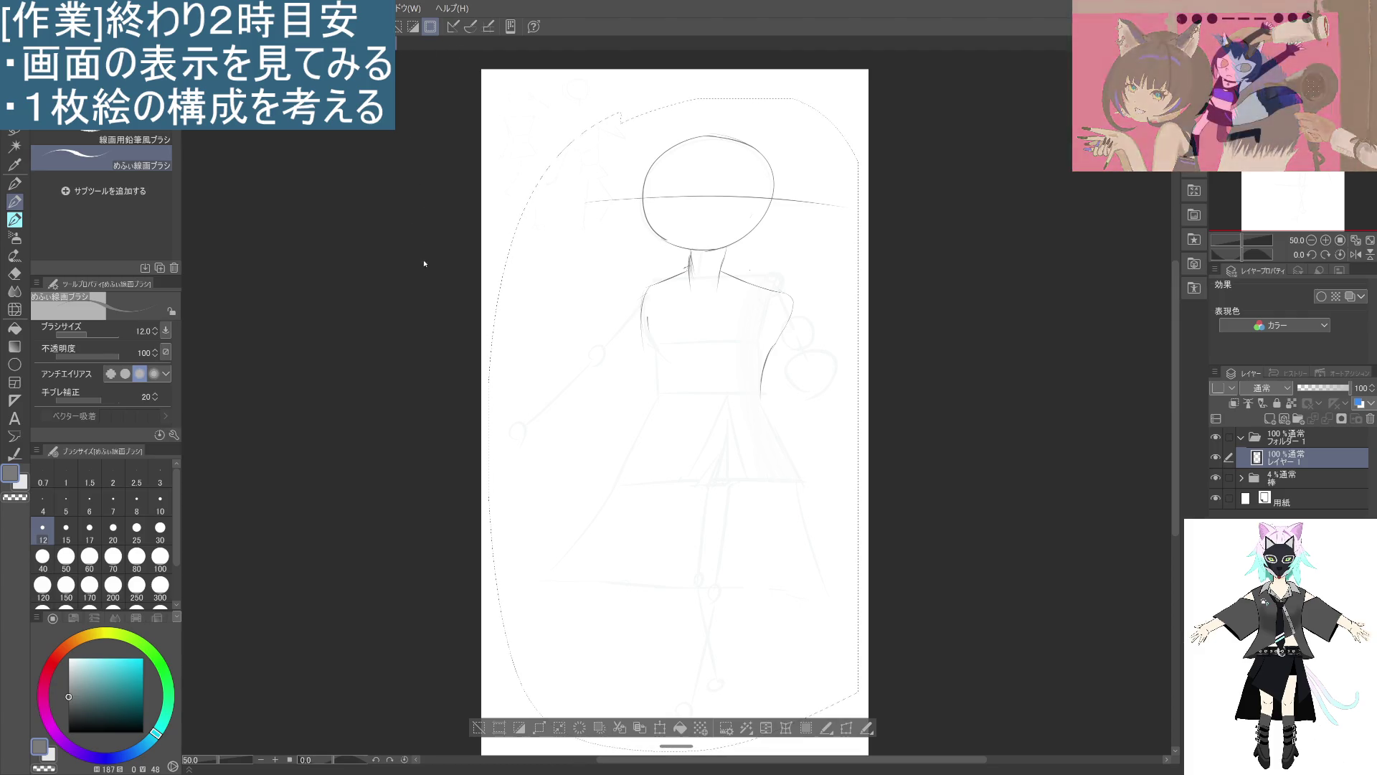
Draw the left torso edge down the side and flare it into a diagonal hem line.
{"action": "left_click_drag", "start_coordinate": [721, 323], "coordinate": [701, 311]}
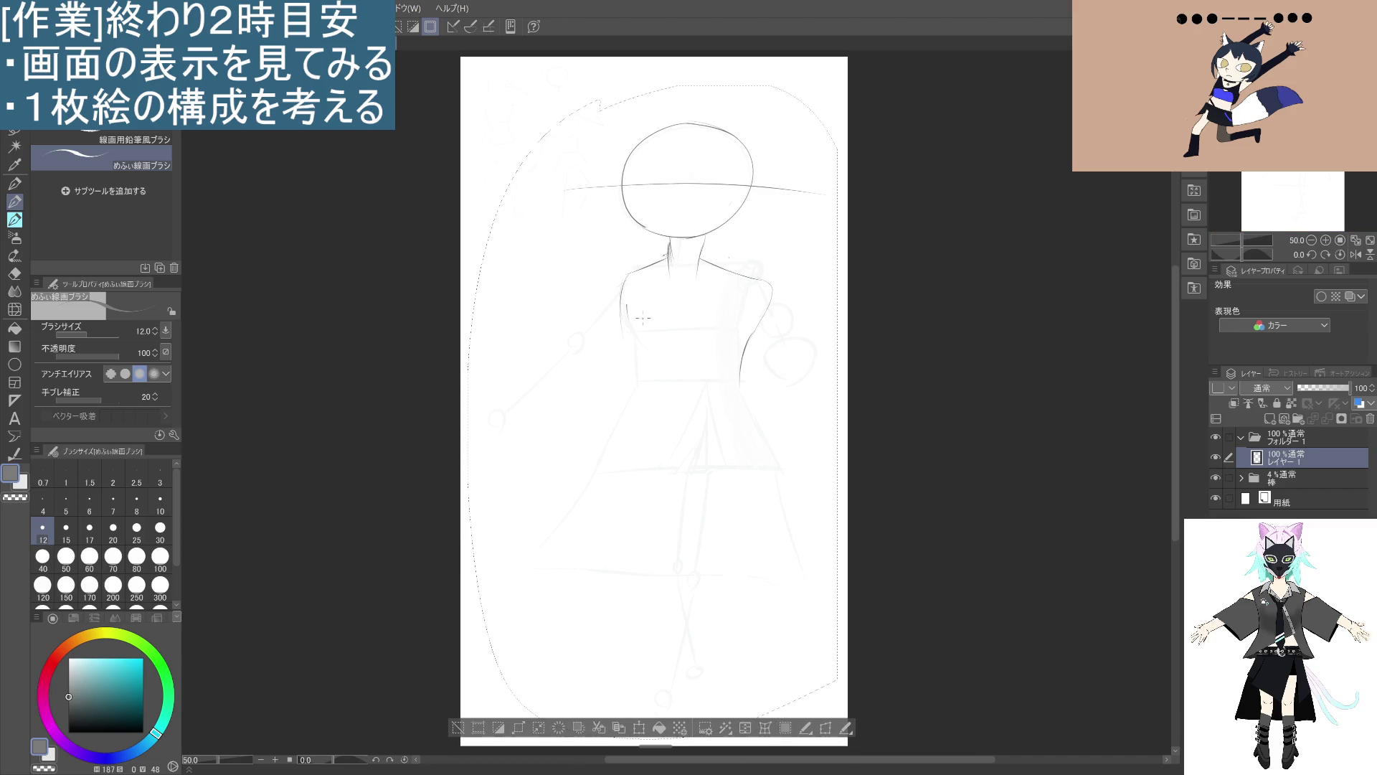
{"action": "left_click_drag", "start_coordinate": [621, 327], "coordinate": [634, 377]}
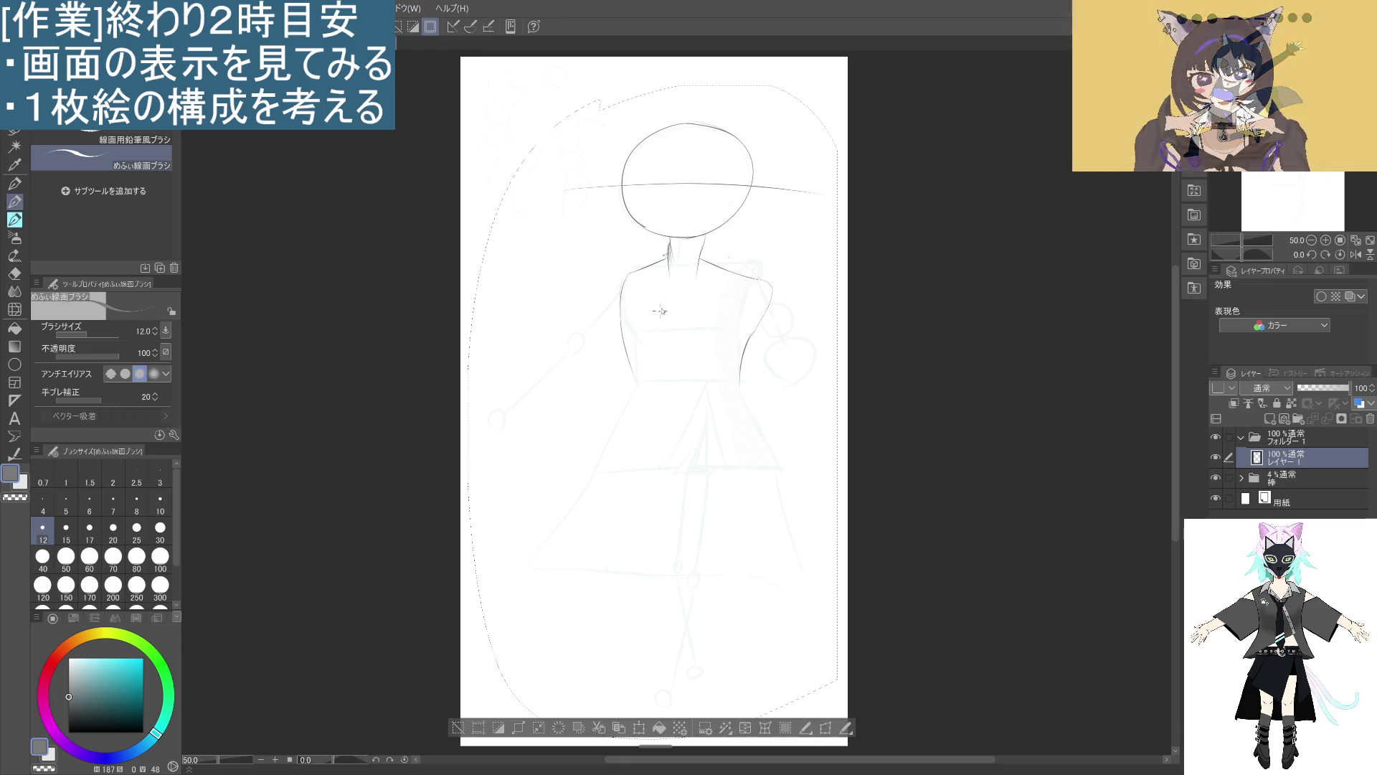
{"action": "left_click_drag", "start_coordinate": [618, 320], "coordinate": [626, 423]}
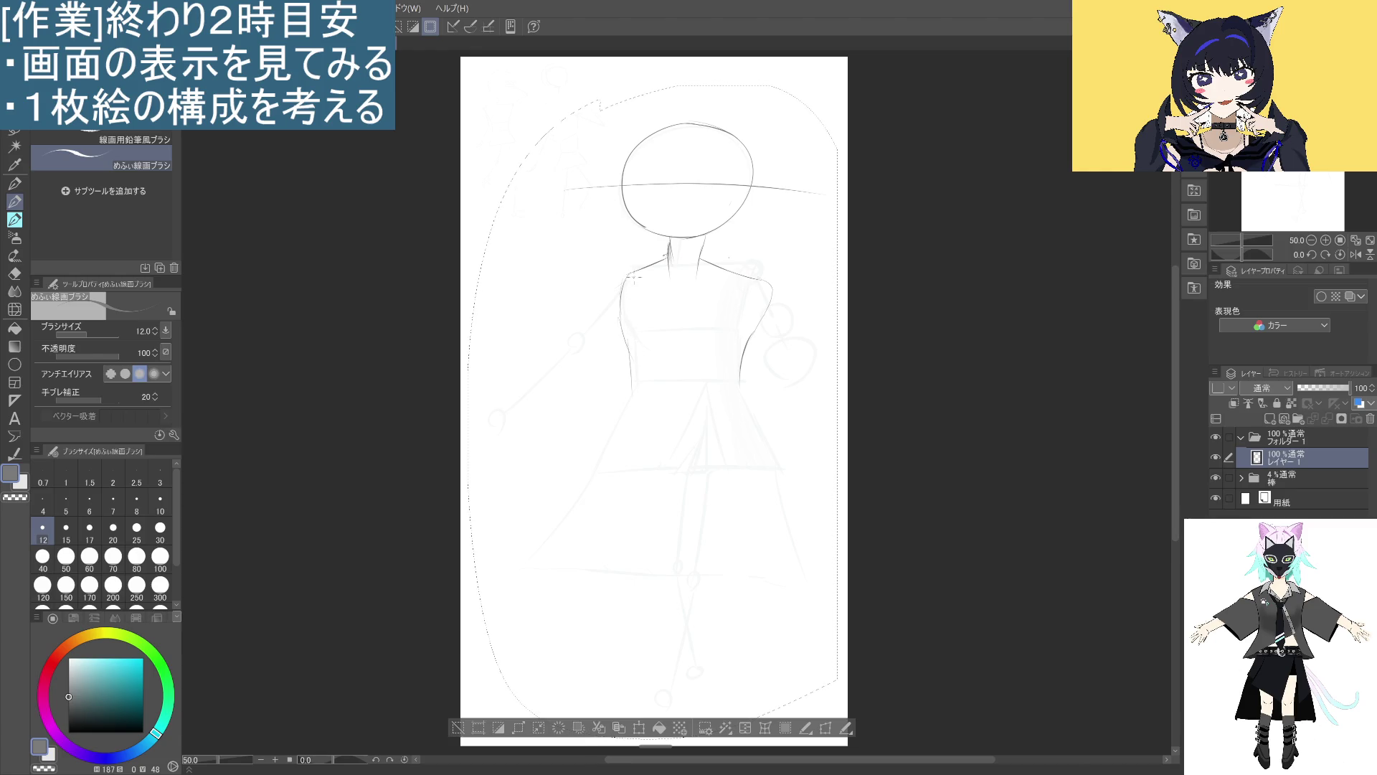
{"action": "left_click_drag", "start_coordinate": [623, 290], "coordinate": [624, 430]}
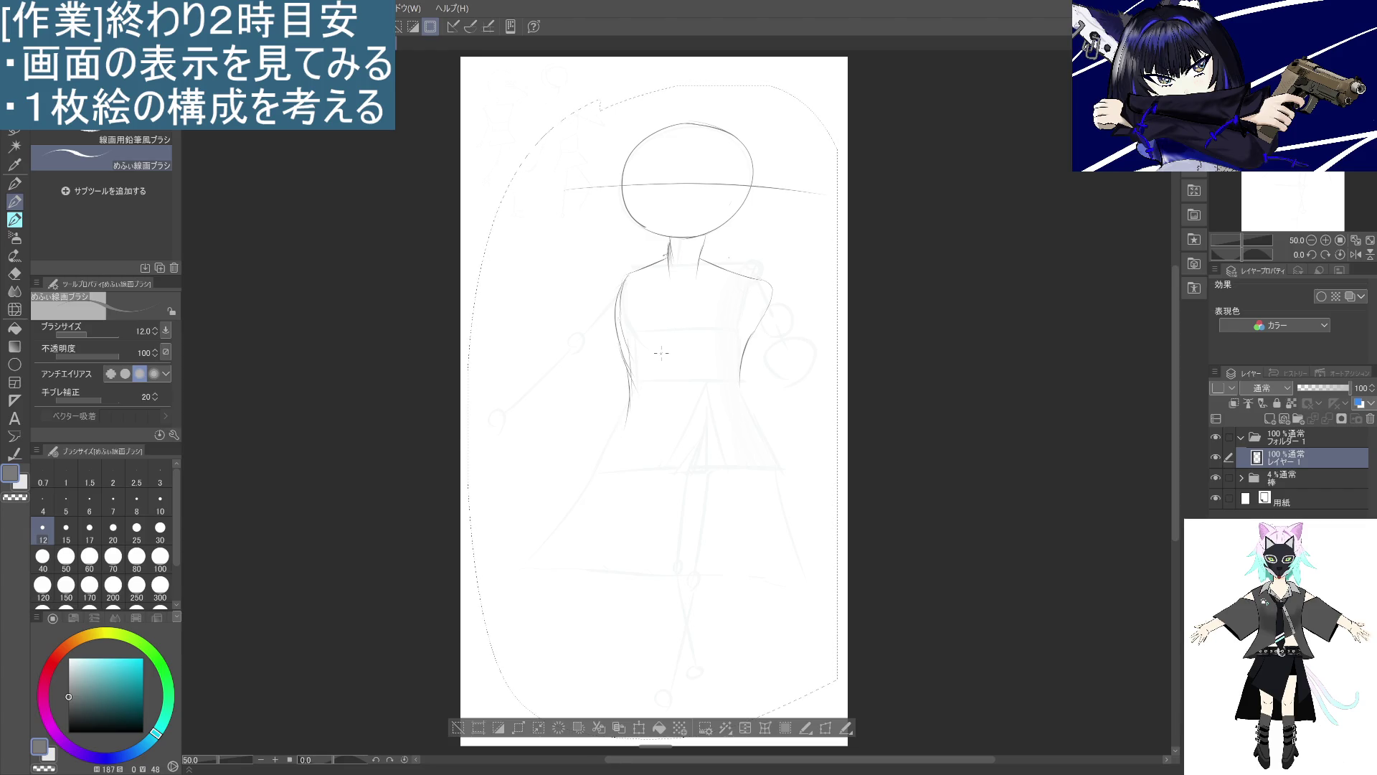
{"action": "left_click_drag", "start_coordinate": [628, 393], "coordinate": [612, 452]}
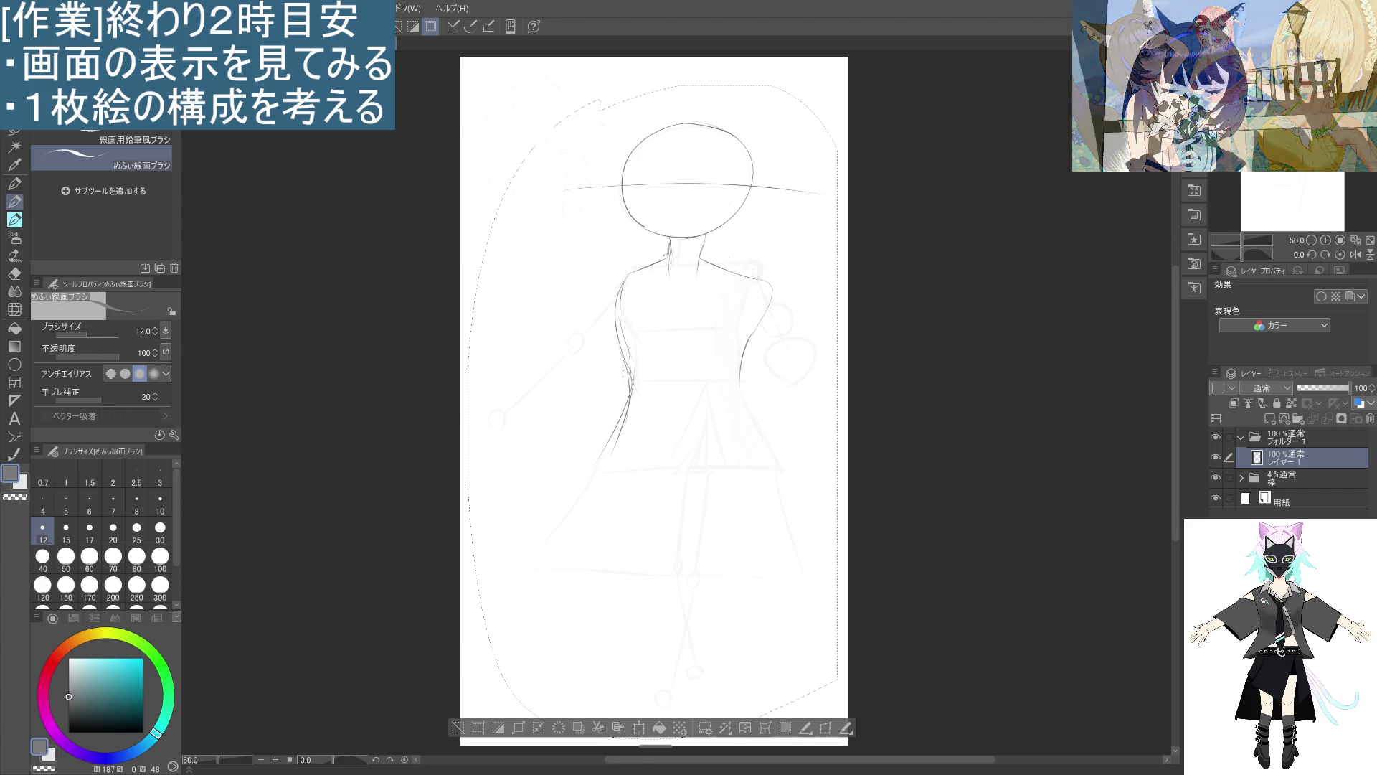
{"action": "left_click_drag", "start_coordinate": [628, 376], "coordinate": [580, 474]}
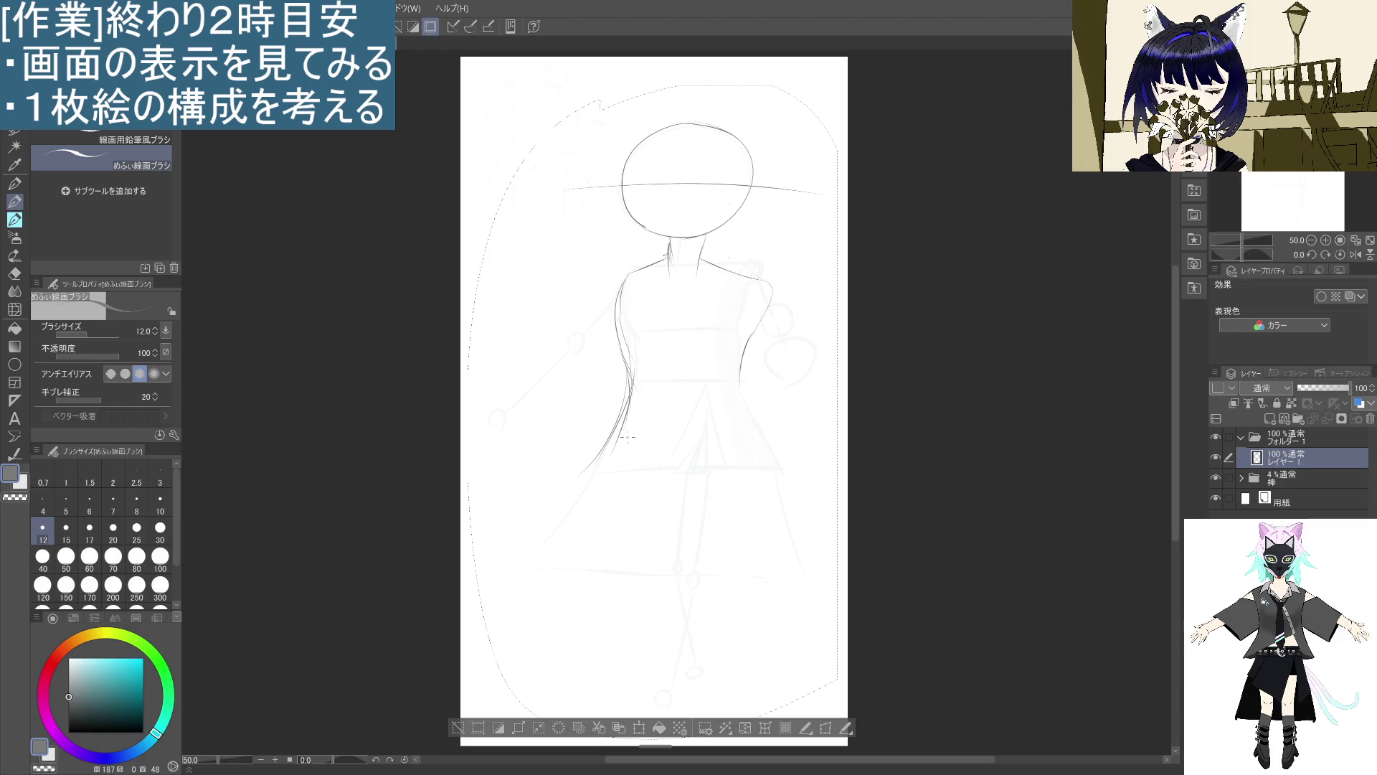
{"action": "left_click_drag", "start_coordinate": [630, 421], "coordinate": [586, 475]}
{"action": "left_click_drag", "start_coordinate": [668, 428], "coordinate": [586, 474]}
{"action": "left_click_drag", "start_coordinate": [689, 411], "coordinate": [648, 448]}
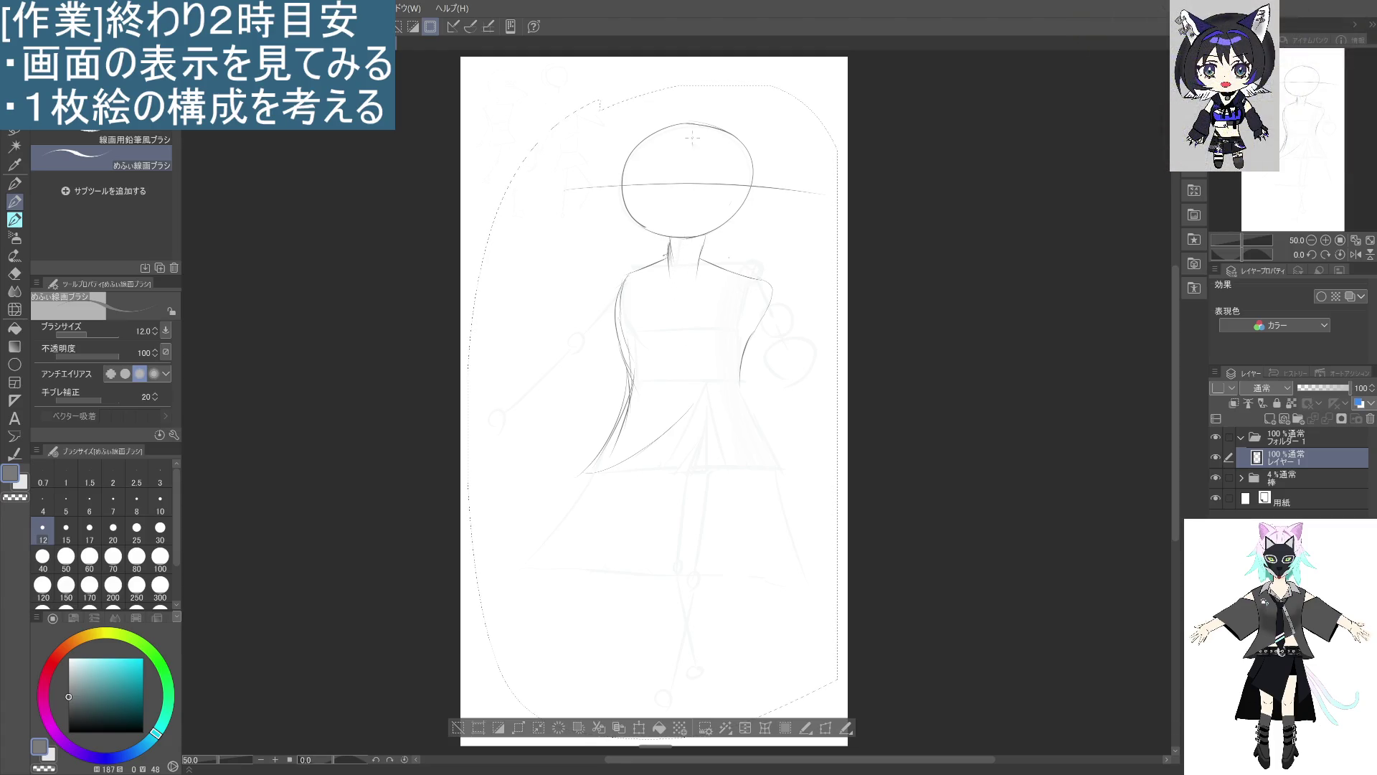
Draw left and right inner curves framing the face inside the head circle.
{"action": "left_click_drag", "start_coordinate": [636, 160], "coordinate": [624, 207]}
{"action": "key", "text": "ctrl+z"}
{"action": "left_click_drag", "start_coordinate": [639, 144], "coordinate": [629, 217]}
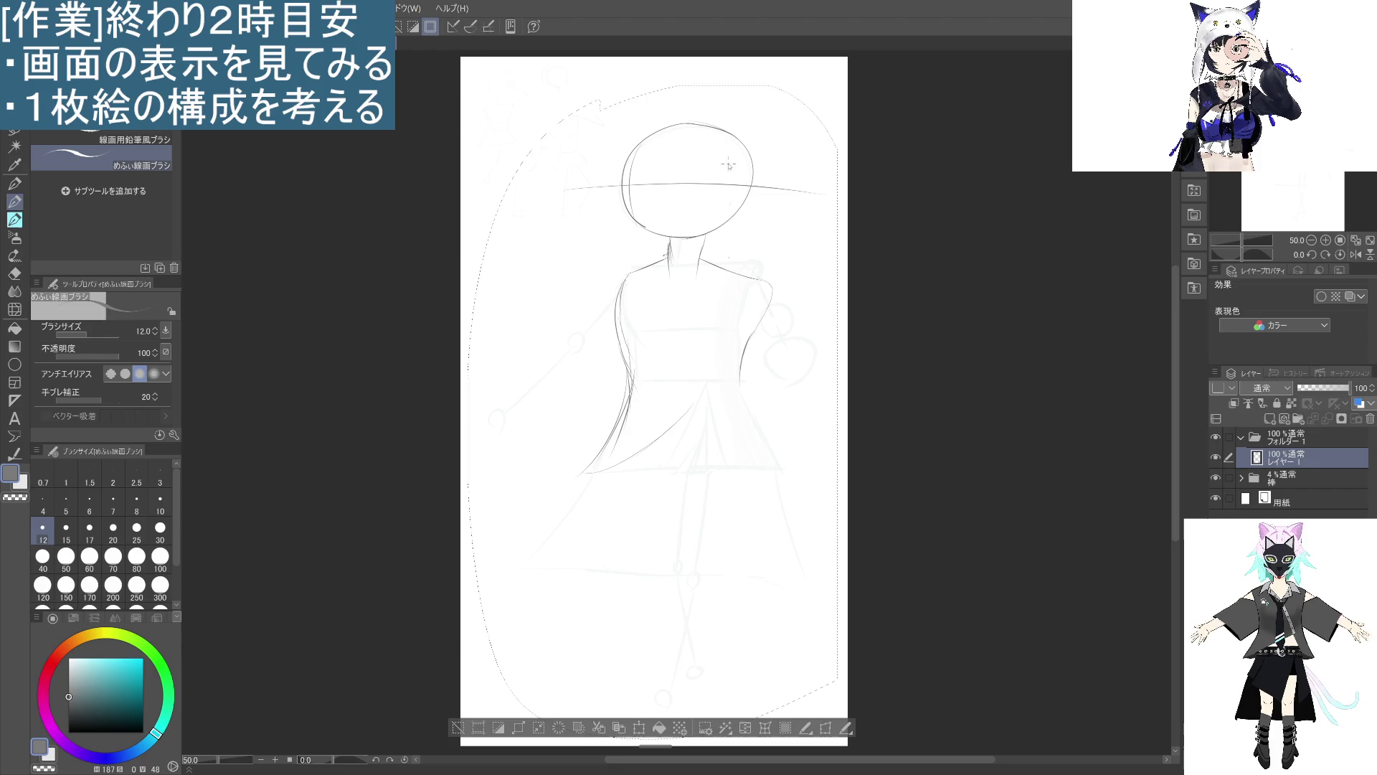
{"action": "key", "text": "ctrl+z"}
{"action": "left_click_drag", "start_coordinate": [637, 156], "coordinate": [667, 228]}
{"action": "left_click_drag", "start_coordinate": [727, 170], "coordinate": [694, 236]}
{"action": "key", "text": "ctrl+z"}
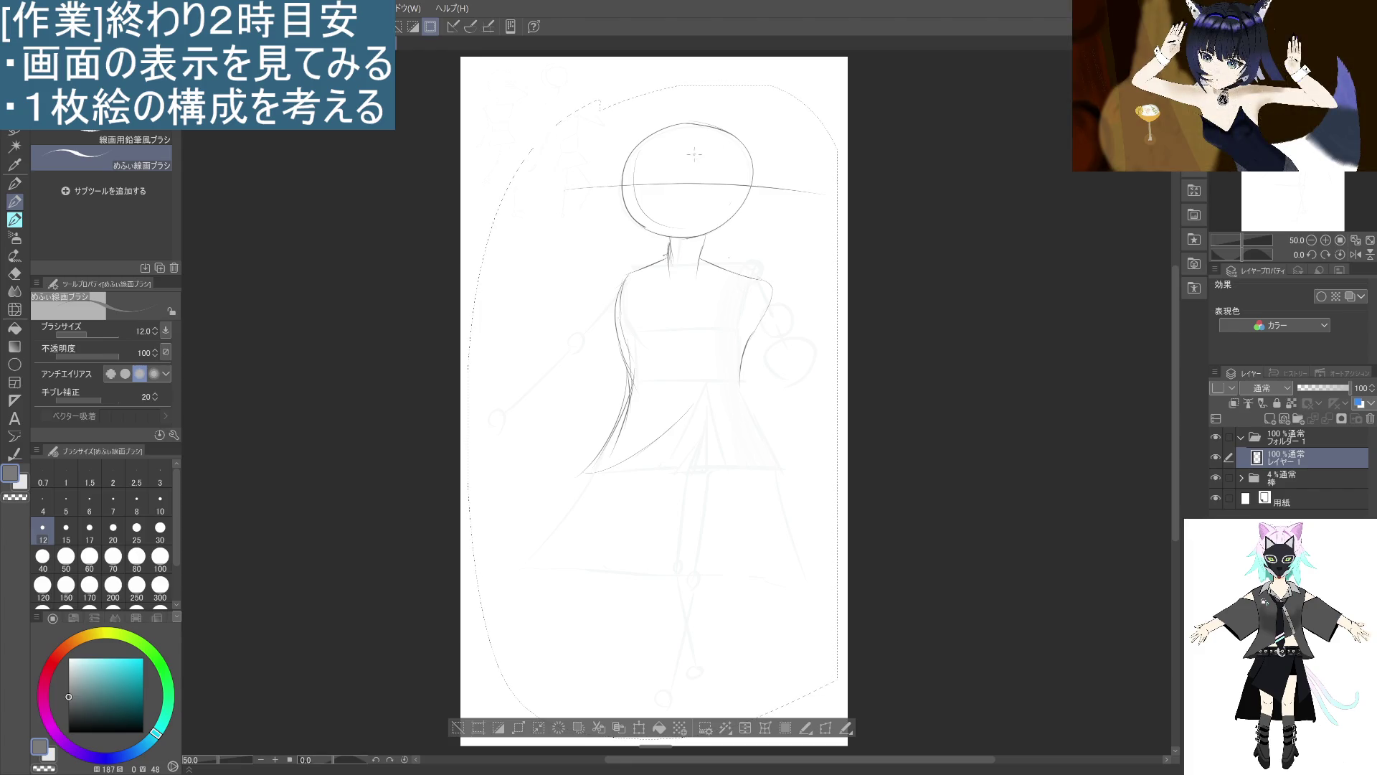
{"action": "left_click_drag", "start_coordinate": [721, 148], "coordinate": [717, 224]}
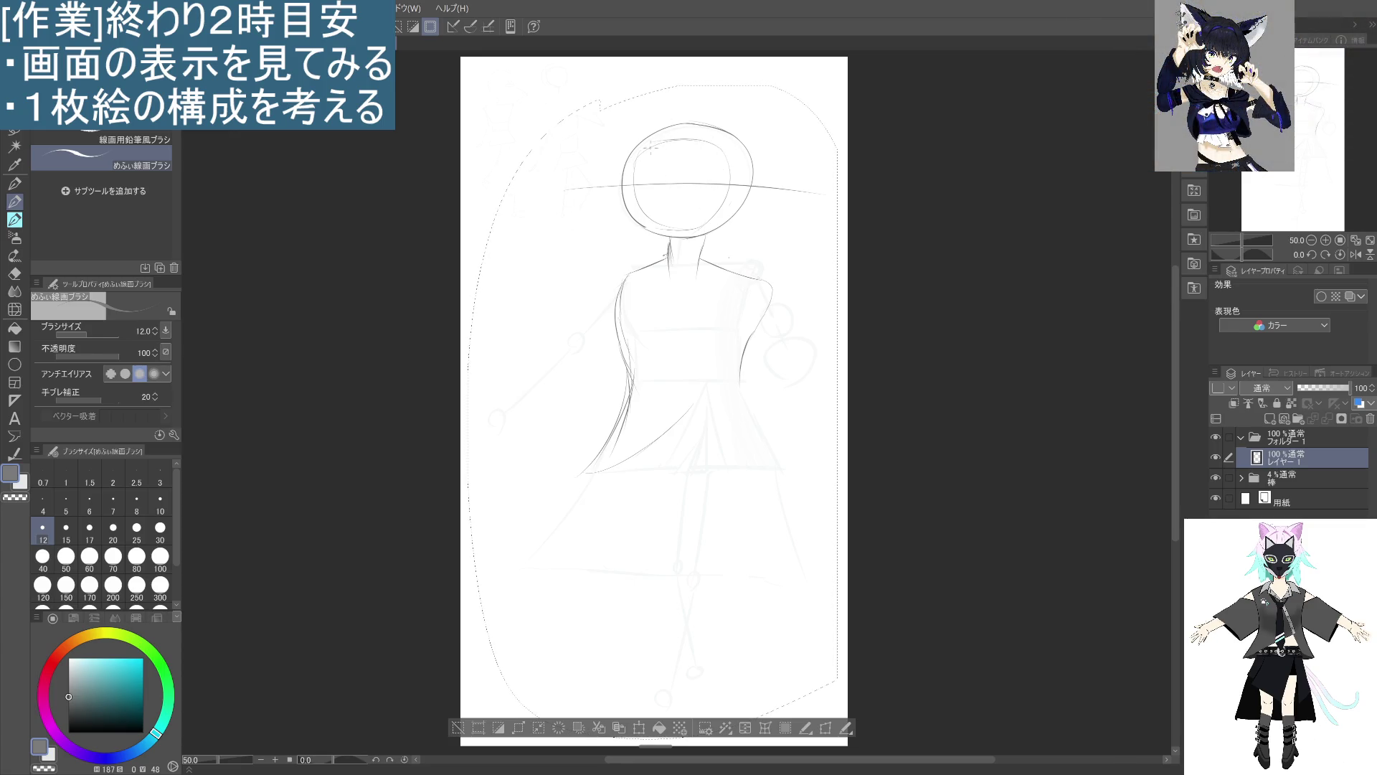
Add a line along the head top and draw two pointed cat ears.
{"action": "mouse_move", "coordinate": [638, 131]}
{"action": "left_mouse_down"}
{"action": "mouse_move", "coordinate": [638, 168]}
{"action": "mouse_move", "coordinate": [714, 139]}
{"action": "left_mouse_up"}
{"action": "mouse_move", "coordinate": [655, 99]}
{"action": "left_mouse_down"}
{"action": "mouse_move", "coordinate": [669, 122]}
{"action": "mouse_move", "coordinate": [642, 135]}
{"action": "left_mouse_up"}
{"action": "left_click_drag", "start_coordinate": [720, 106], "coordinate": [743, 138]}
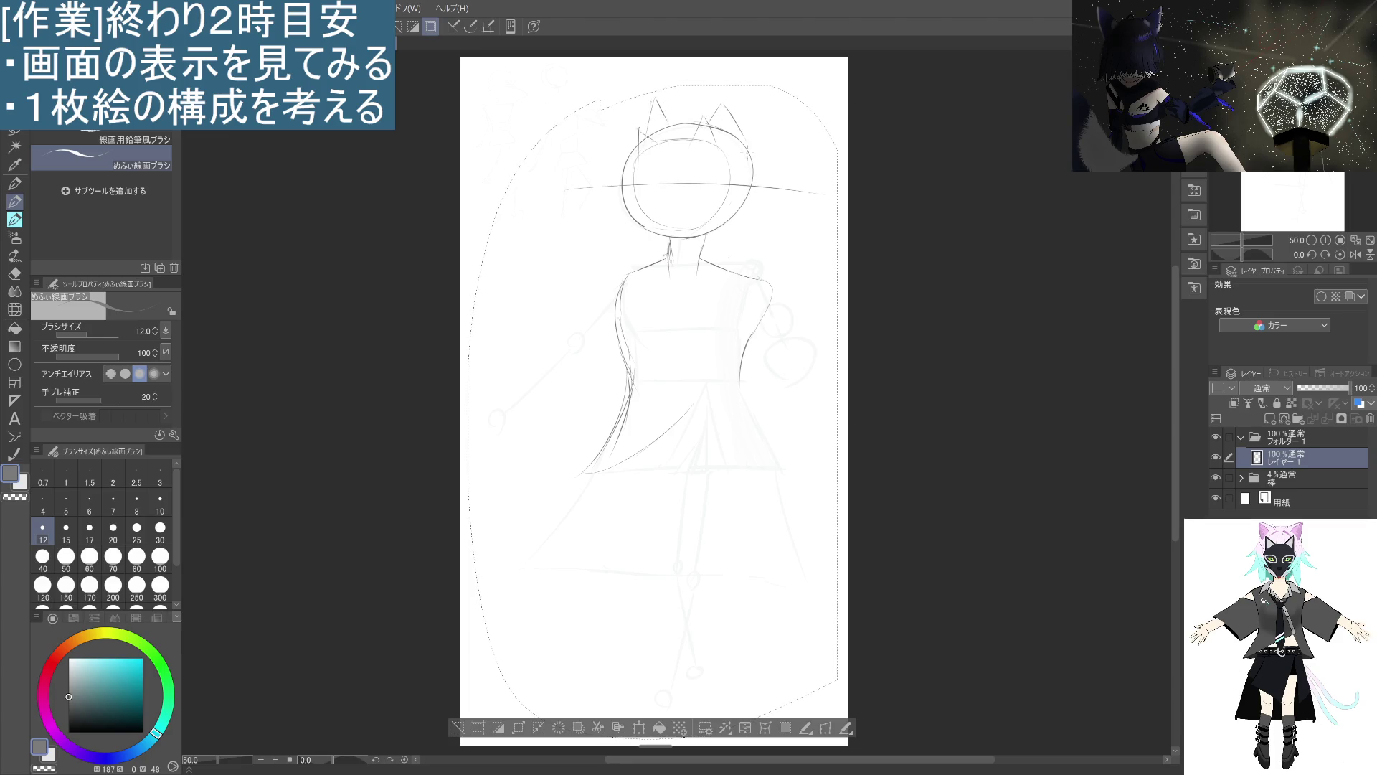
Redraw the right ear's outer edge, remove the faint neck stroke, and add a short neck mark.
{"action": "key", "text": "ctrl+z"}
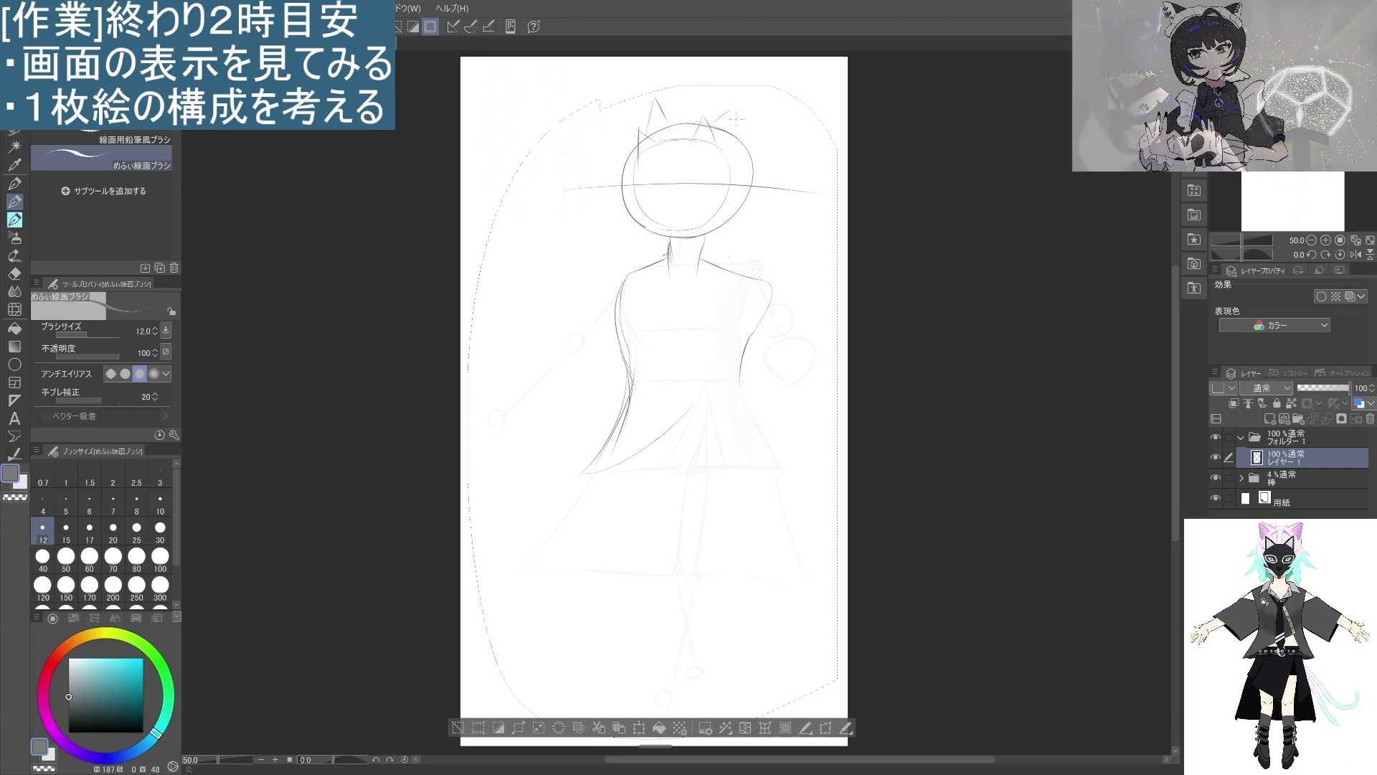
{"action": "left_click_drag", "start_coordinate": [731, 110], "coordinate": [747, 147]}
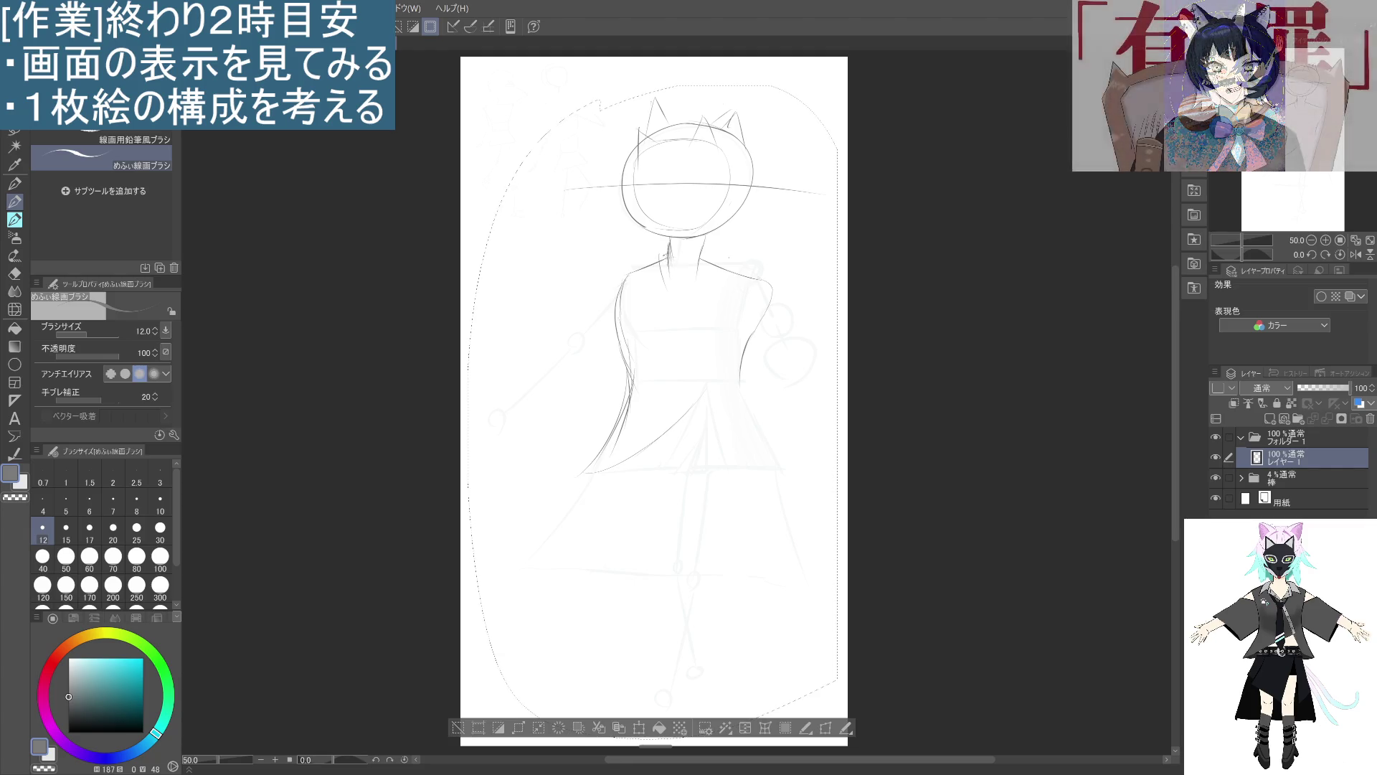
{"action": "key", "text": "ctrl+z"}
{"action": "left_click_drag", "start_coordinate": [668, 251], "coordinate": [672, 262]}
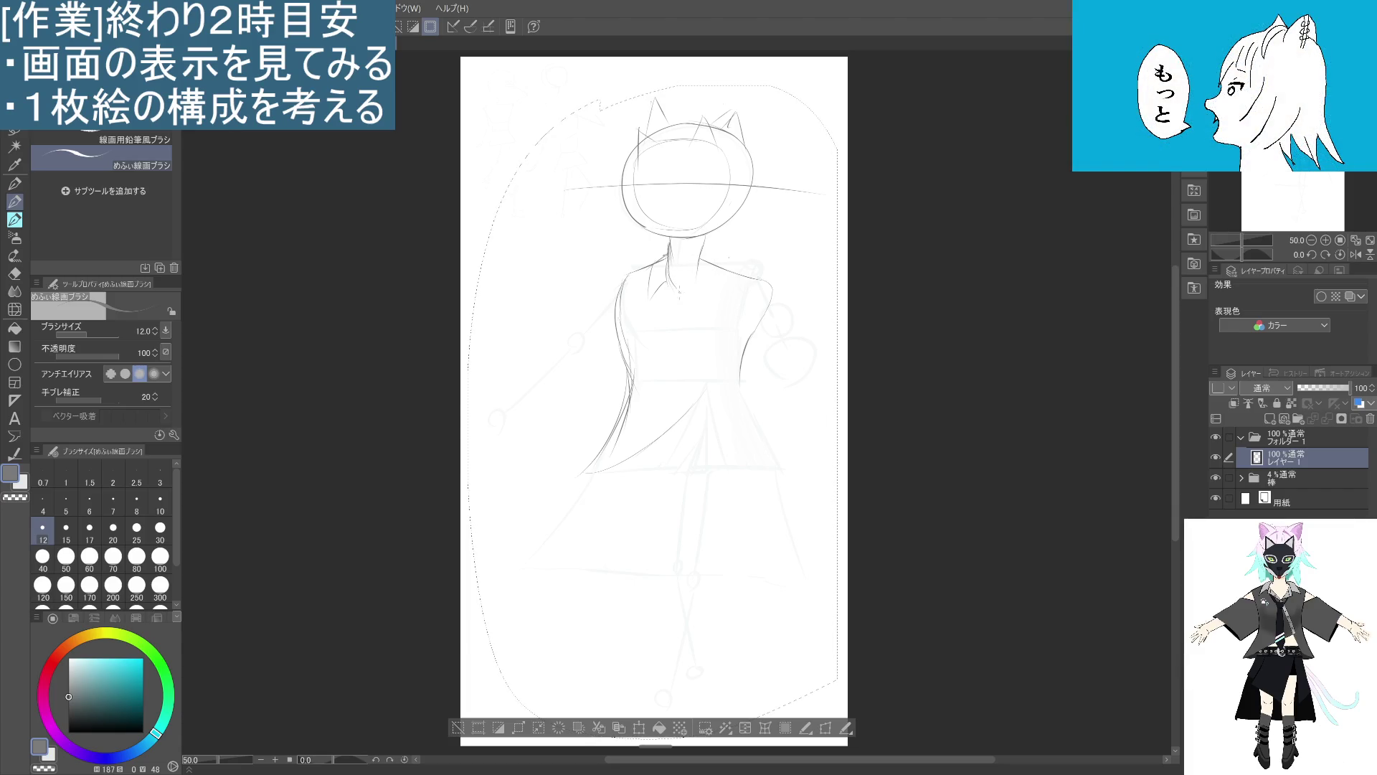
Sketch short collar strokes and a lapel diagonal down the chest, undoing stray collar marks.
{"action": "left_click_drag", "start_coordinate": [679, 292], "coordinate": [689, 308]}
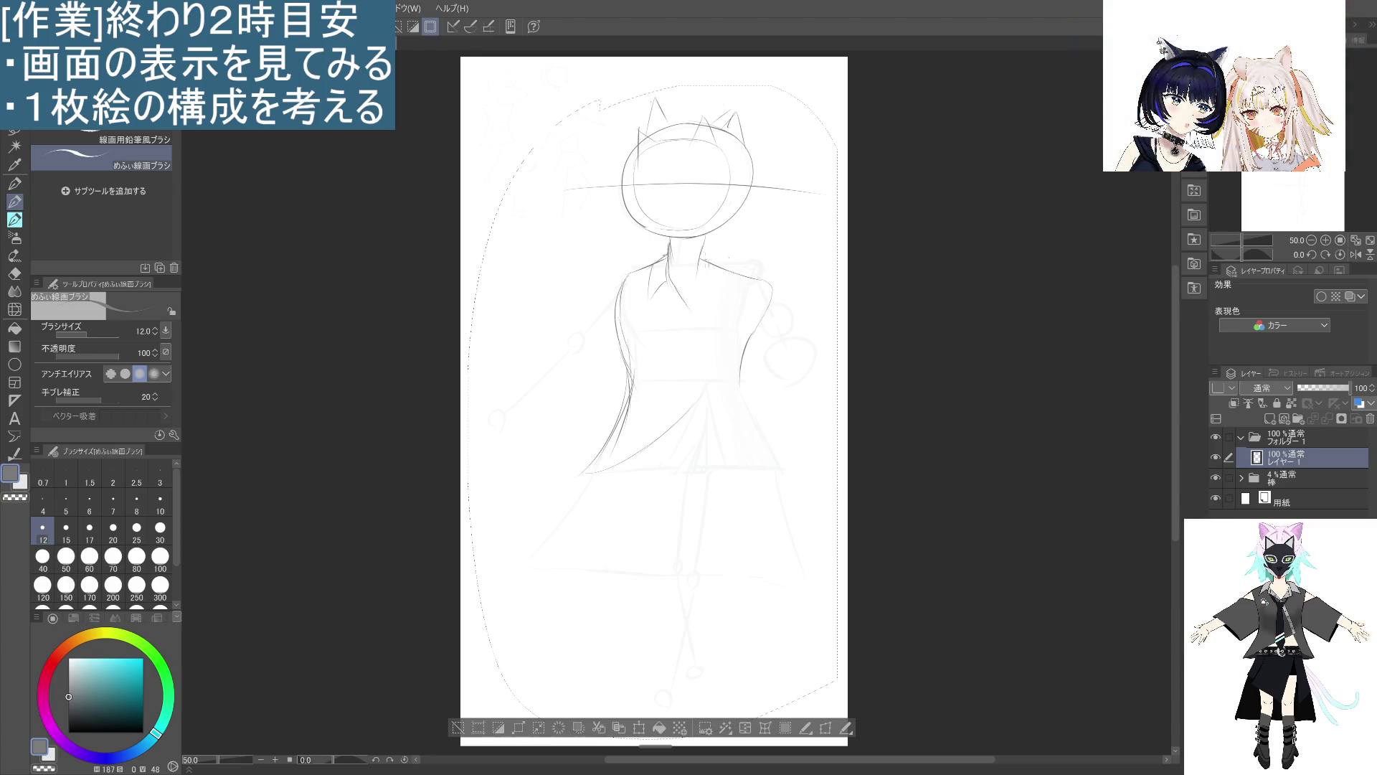
{"action": "left_click_drag", "start_coordinate": [719, 262], "coordinate": [721, 287]}
{"action": "key", "text": "ctrl+z"}
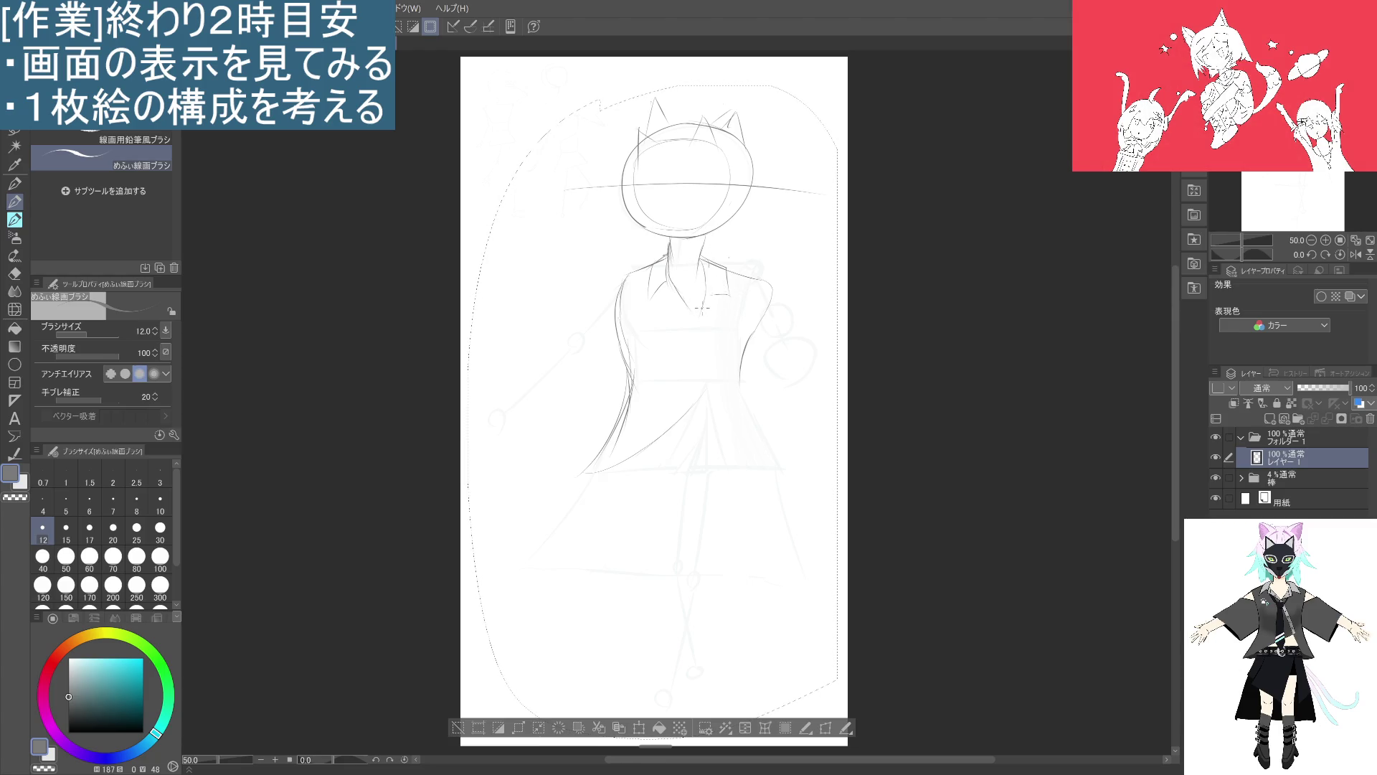
{"action": "left_click_drag", "start_coordinate": [682, 309], "coordinate": [720, 354]}
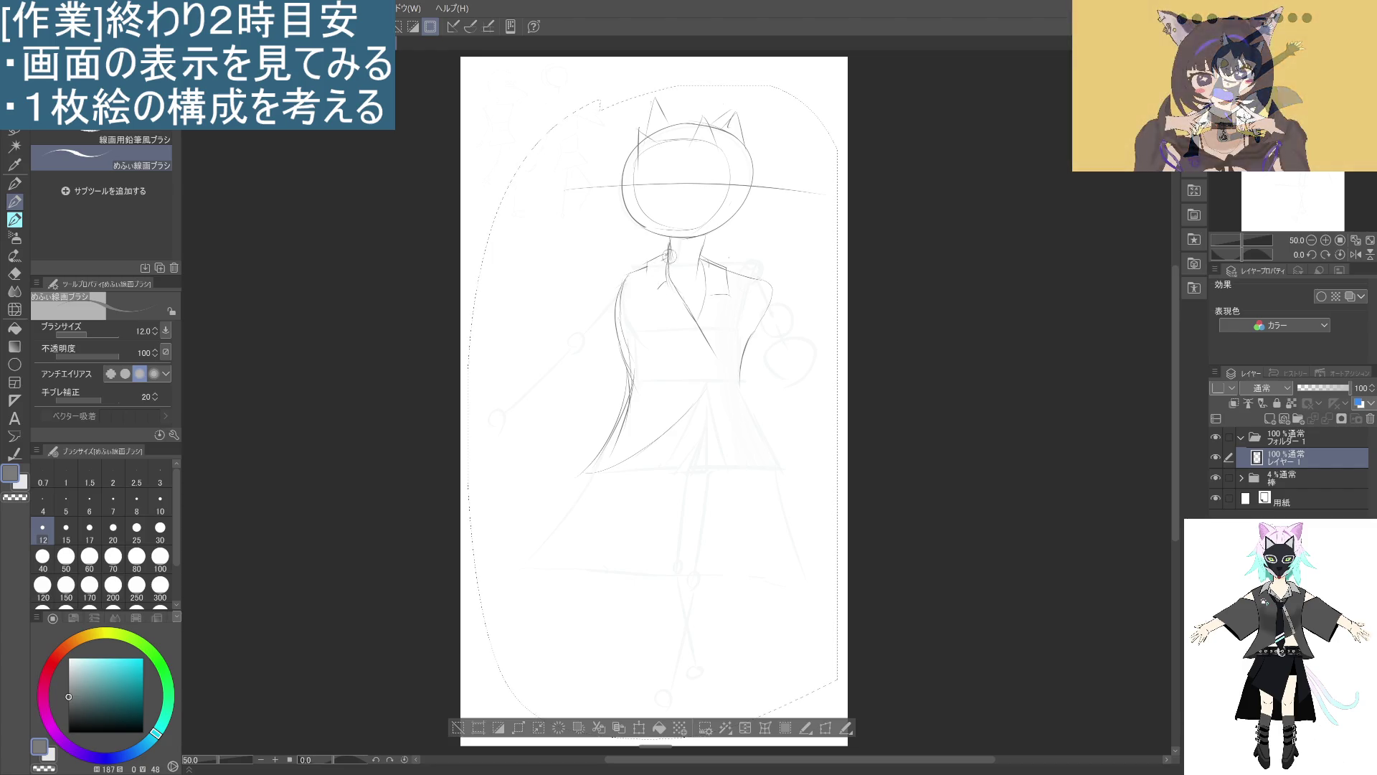
{"action": "mouse_move", "coordinate": [657, 268]}
{"action": "left_mouse_down"}
{"action": "mouse_move", "coordinate": [648, 300]}
{"action": "mouse_move", "coordinate": [650, 287]}
{"action": "left_mouse_up"}
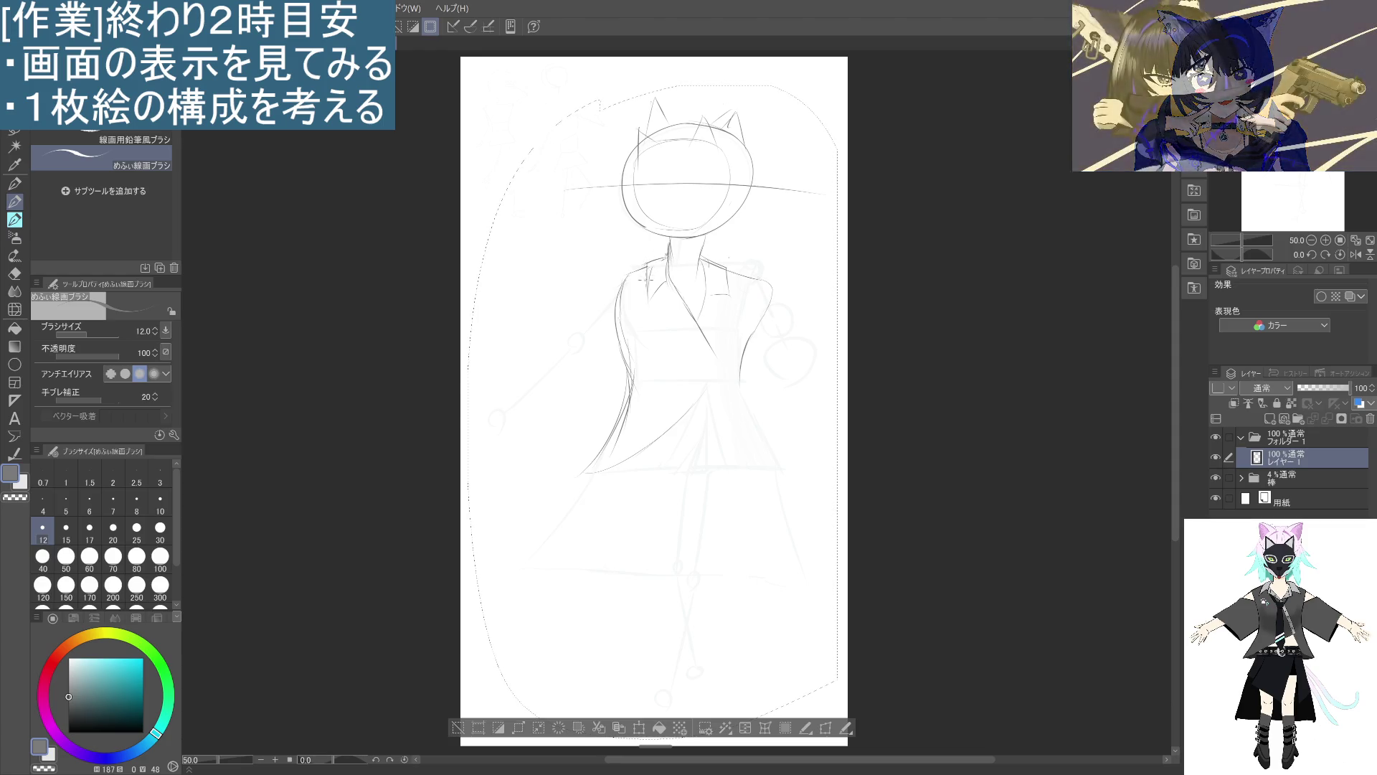
{"action": "left_click_drag", "start_coordinate": [653, 268], "coordinate": [664, 303]}
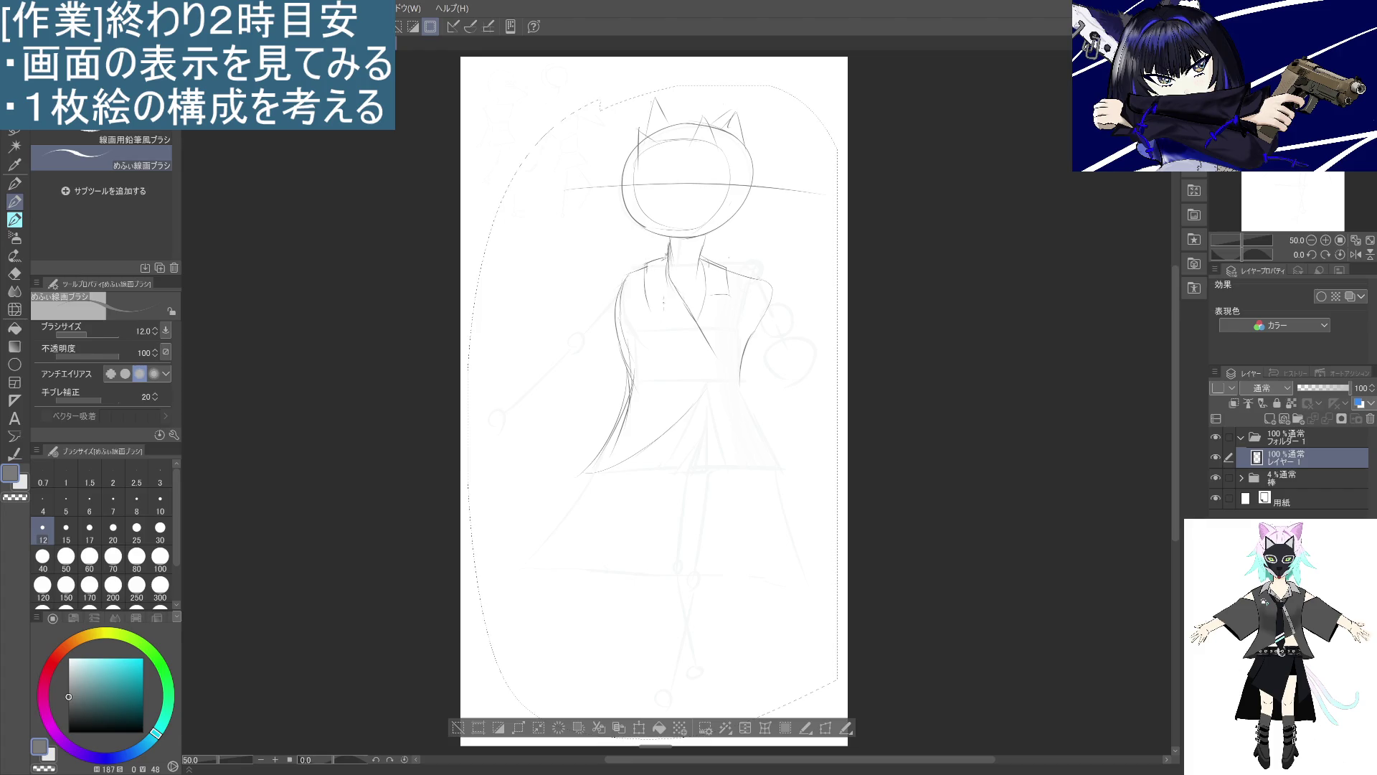
{"action": "key", "text": "ctrl+z"}
{"action": "key", "text": "ctrl+z"}
{"action": "key", "text": "ctrl+z"}
{"action": "key", "text": "ctrl+z"}
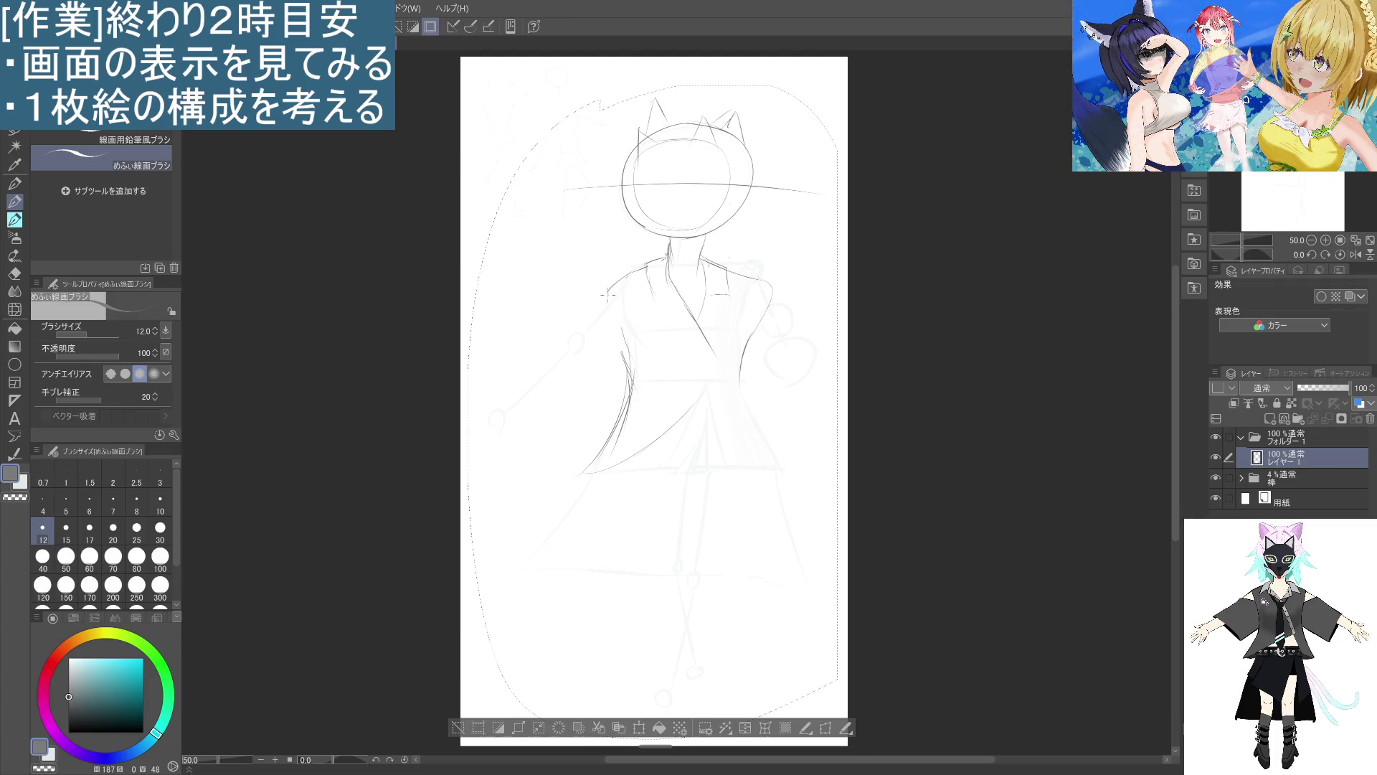
Rework the shoulder and tie strokes, undoing the low tie circle, outer shoulder and left-arm lines.
{"action": "mouse_move", "coordinate": [629, 271]}
{"action": "left_mouse_down"}
{"action": "mouse_move", "coordinate": [610, 300]}
{"action": "mouse_move", "coordinate": [619, 348]}
{"action": "left_mouse_up"}
{"action": "key", "text": "ctrl+z"}
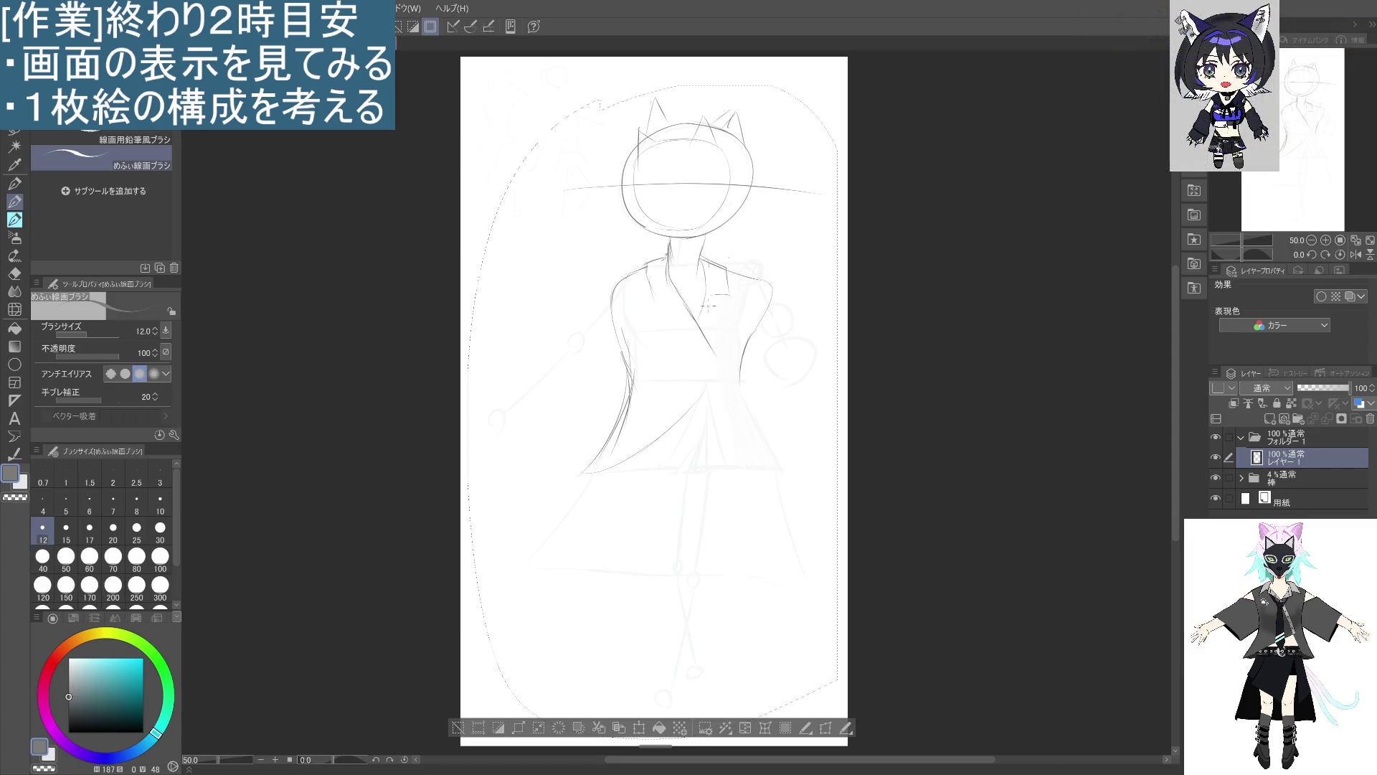
{"action": "mouse_move", "coordinate": [667, 277]}
{"action": "left_mouse_down"}
{"action": "mouse_move", "coordinate": [679, 351]}
{"action": "mouse_move", "coordinate": [668, 289]}
{"action": "mouse_move", "coordinate": [691, 346]}
{"action": "left_mouse_up"}
{"action": "key", "text": "ctrl+z"}
{"action": "key", "text": "ctrl+z"}
{"action": "key", "text": "ctrl+z"}
{"action": "key", "text": "ctrl+z"}
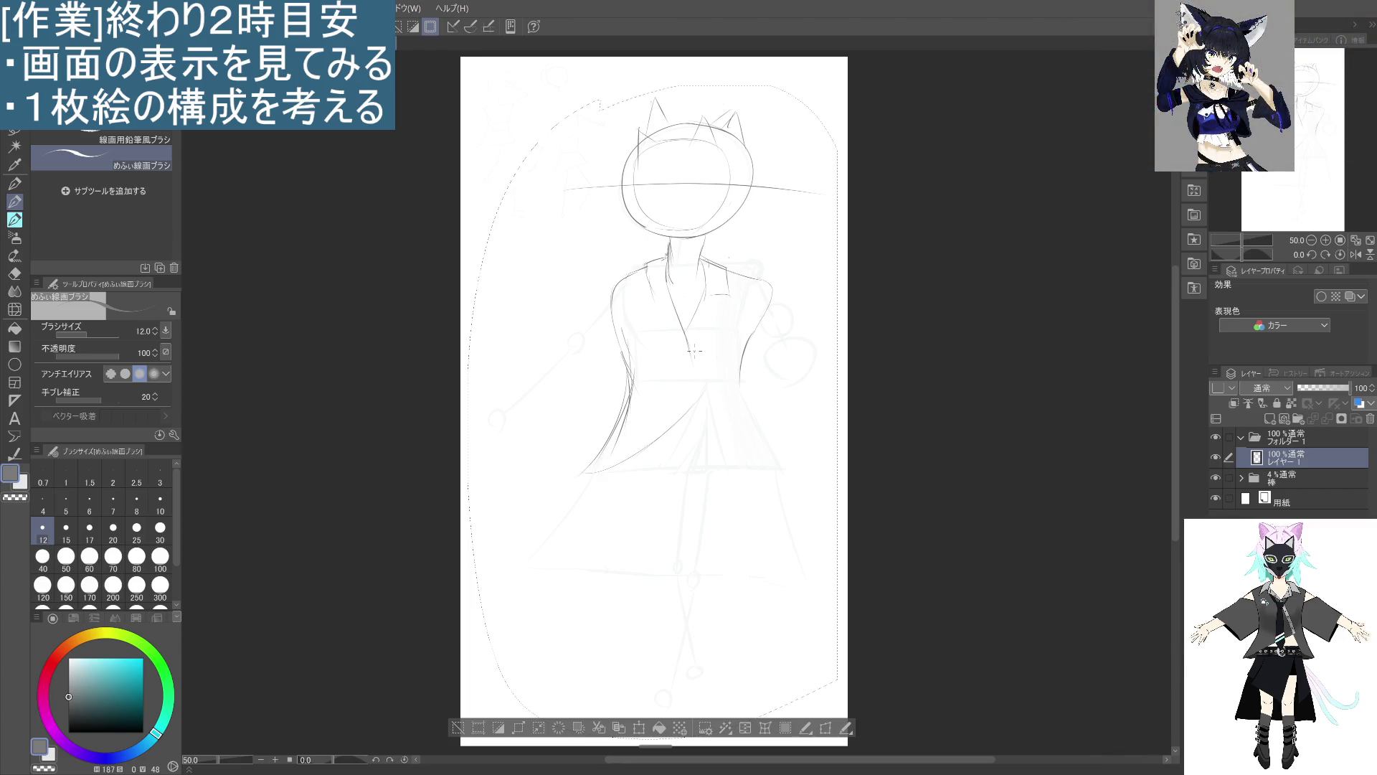
{"action": "key", "text": "ctrl+z"}
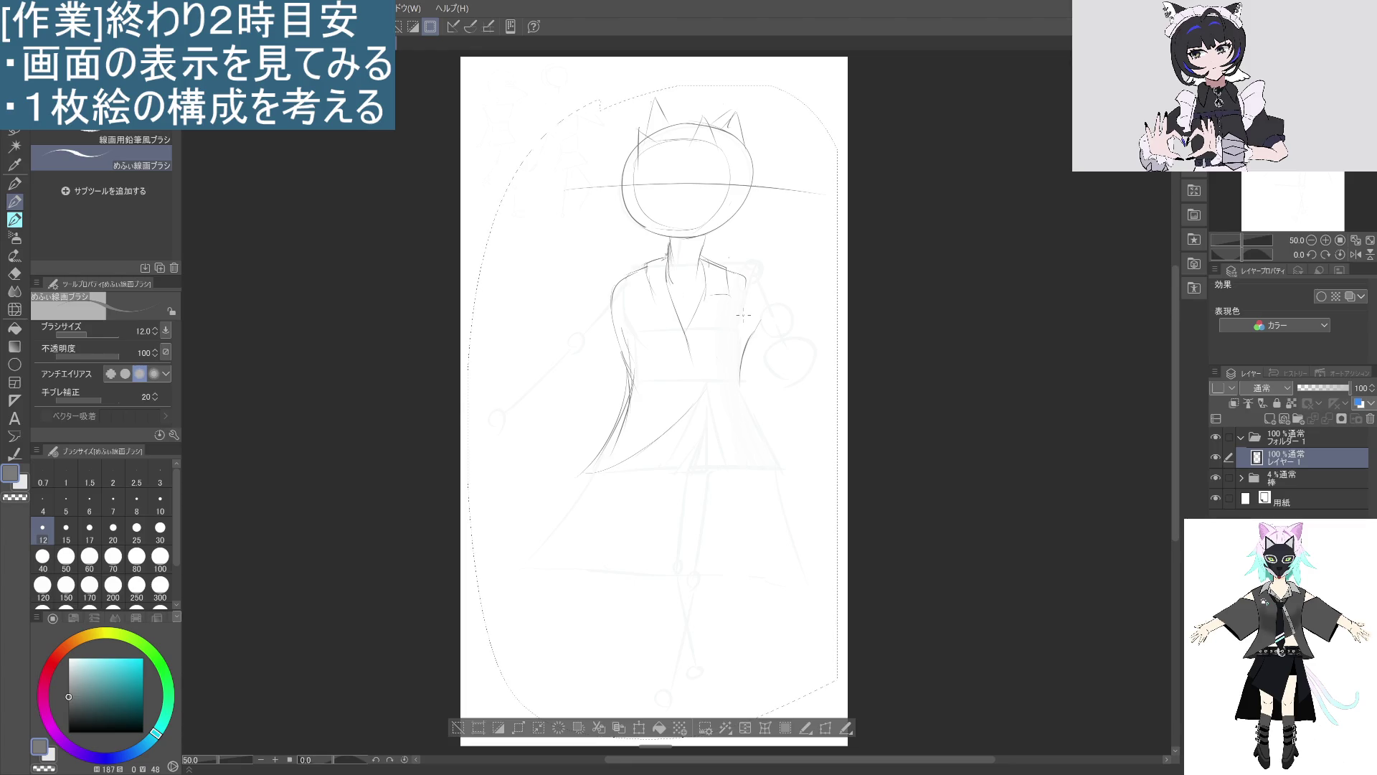
{"action": "key", "text": "ctrl+z"}
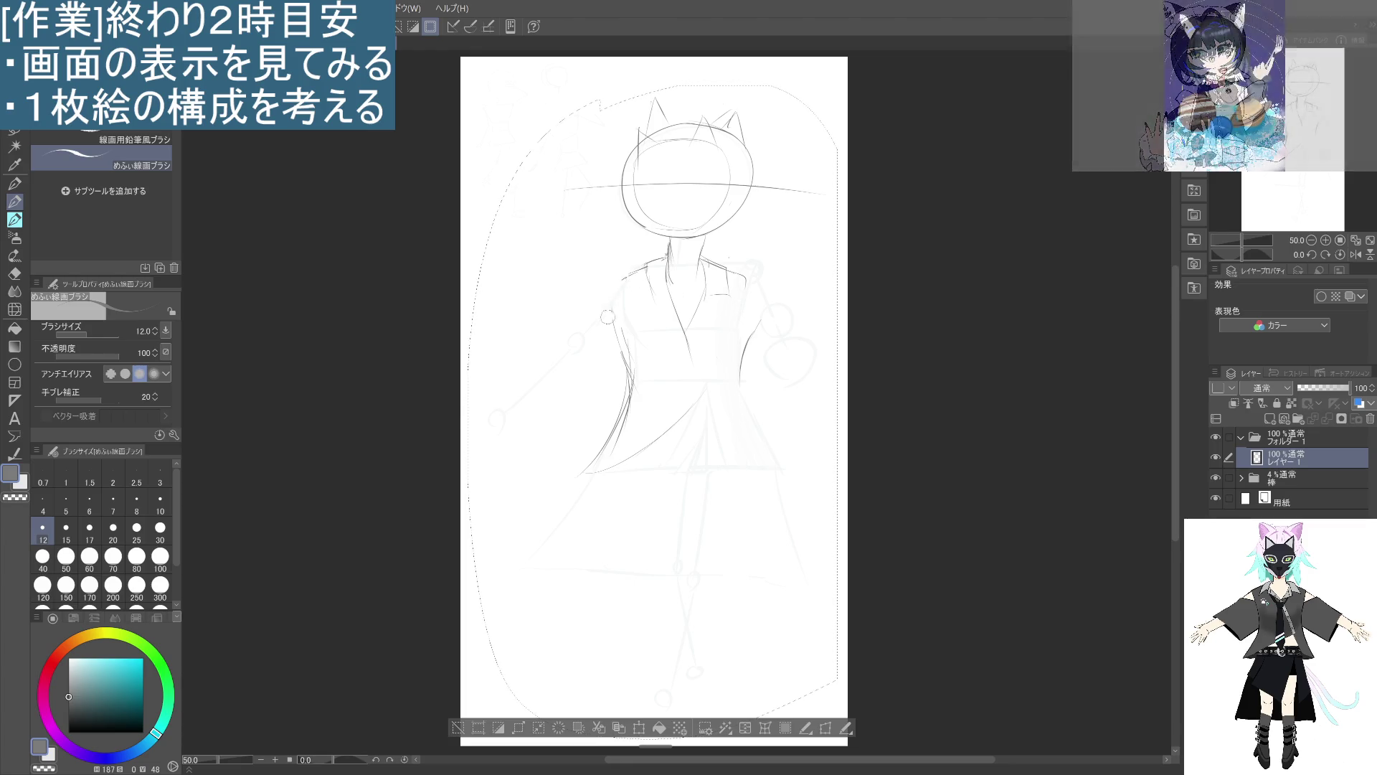
{"action": "key", "text": "ctrl+z"}
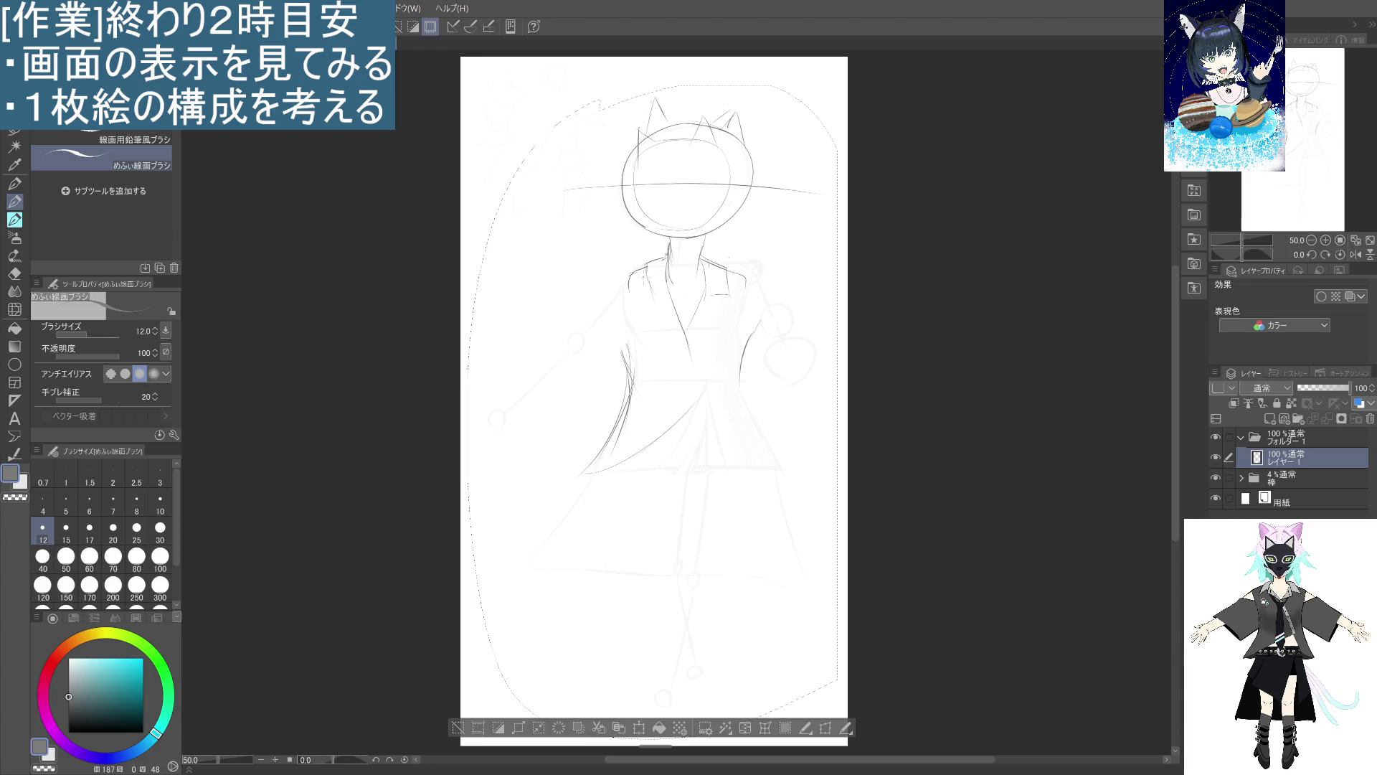
{"action": "mouse_move", "coordinate": [738, 281]}
{"action": "left_mouse_down"}
{"action": "mouse_move", "coordinate": [748, 273]}
{"action": "mouse_move", "coordinate": [757, 316]}
{"action": "mouse_move", "coordinate": [769, 287]}
{"action": "mouse_move", "coordinate": [735, 382]}
{"action": "left_mouse_up"}
{"action": "key", "text": "ctrl+z"}
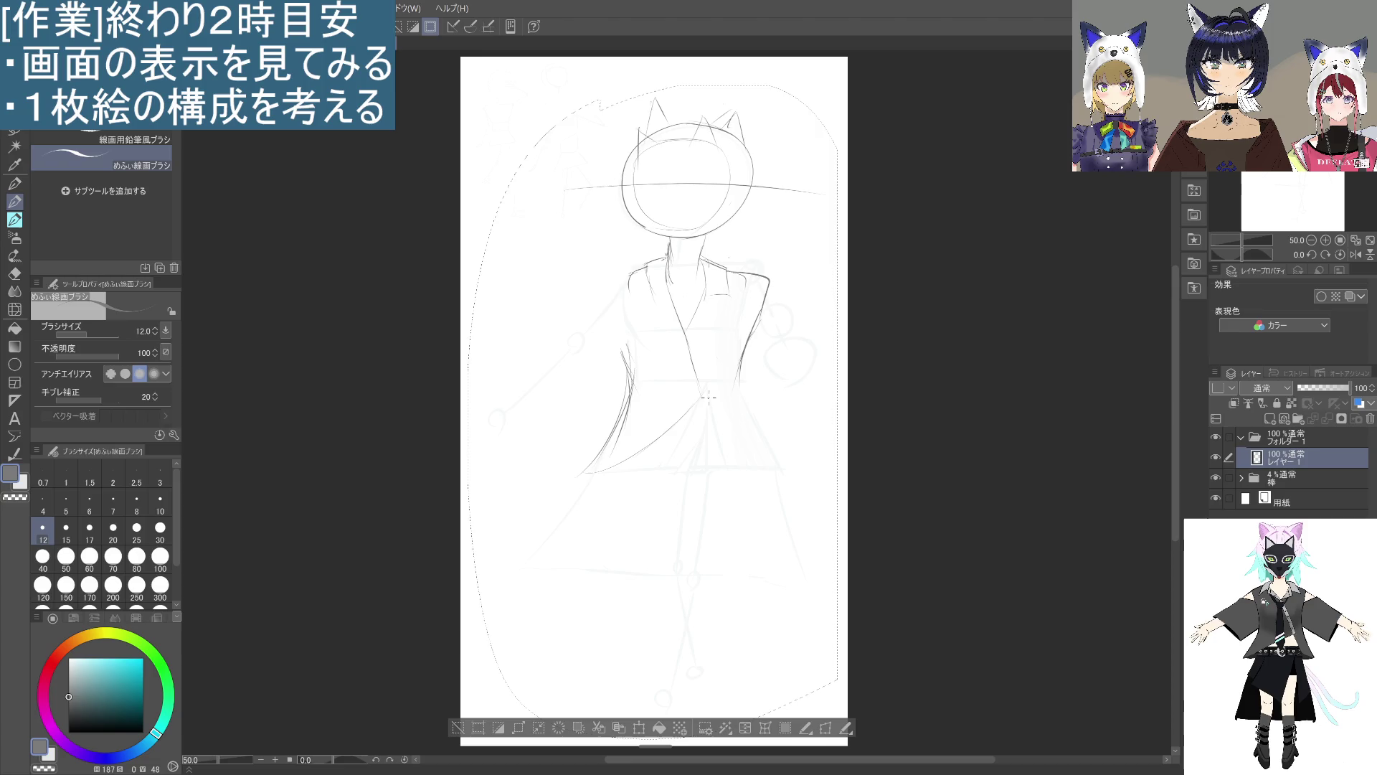
Sketch a short jacket-front line and redraw the shoulder line from the neck to the left shoulder.
{"action": "left_click_drag", "start_coordinate": [686, 343], "coordinate": [701, 374]}
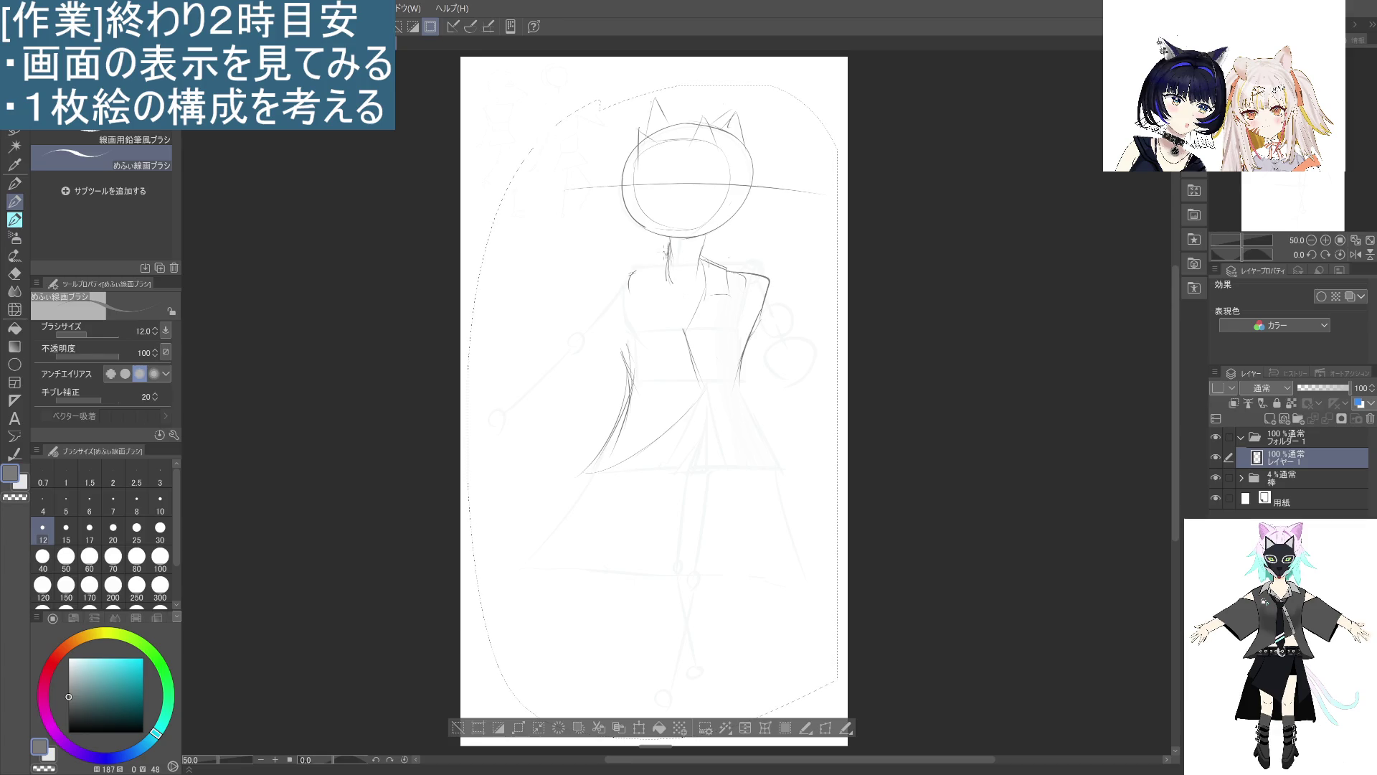
{"action": "left_click_drag", "start_coordinate": [667, 257], "coordinate": [632, 272]}
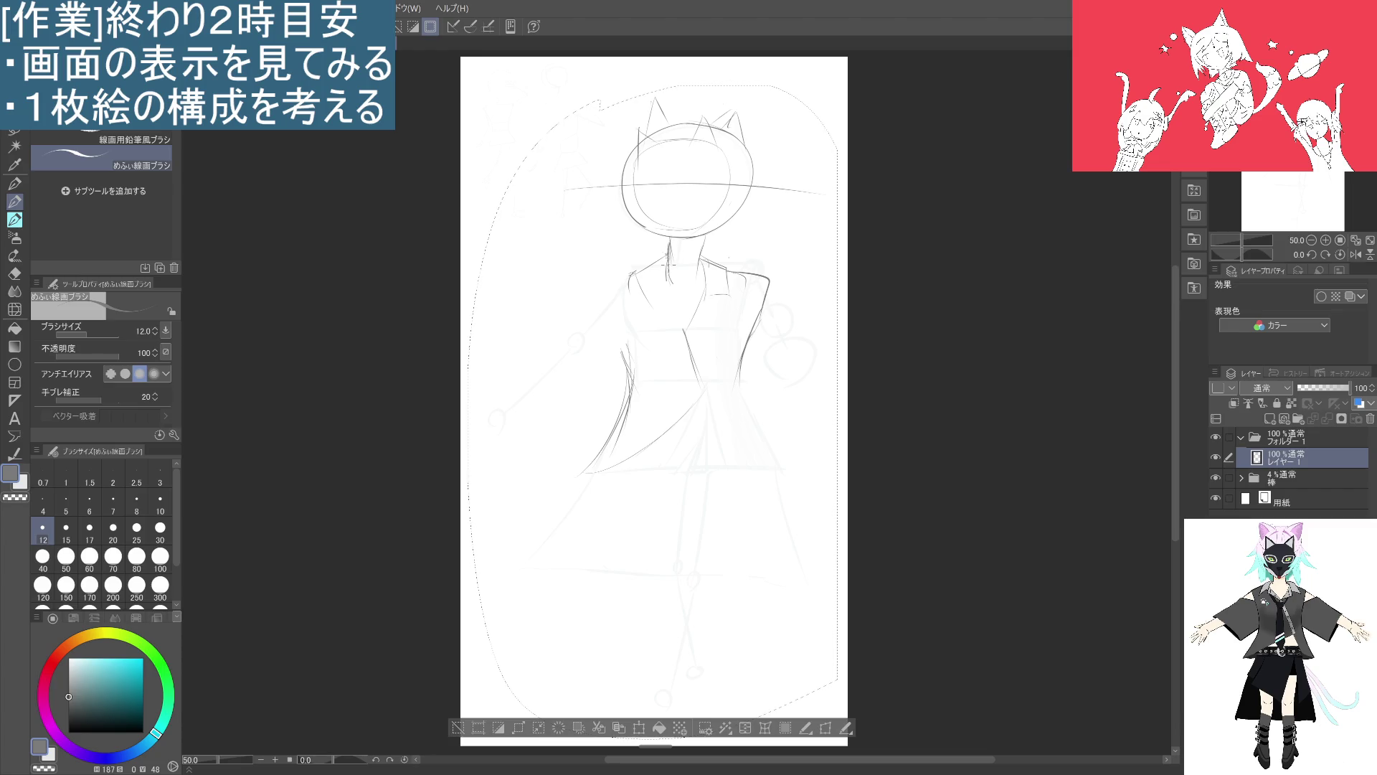
{"action": "key", "text": "ctrl+z"}
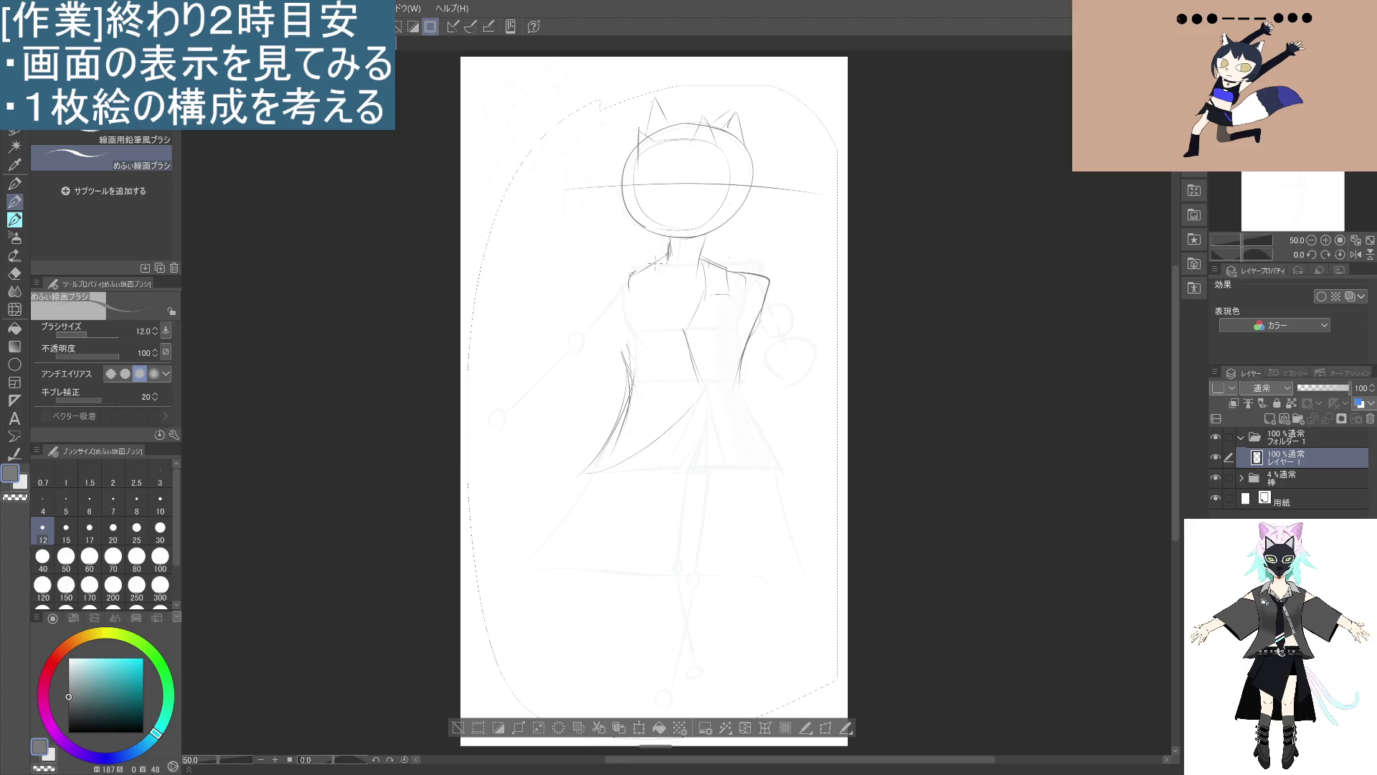
{"action": "left_click_drag", "start_coordinate": [663, 252], "coordinate": [634, 308]}
{"action": "key", "text": "ctrl+z"}
{"action": "left_click_drag", "start_coordinate": [659, 254], "coordinate": [634, 276]}
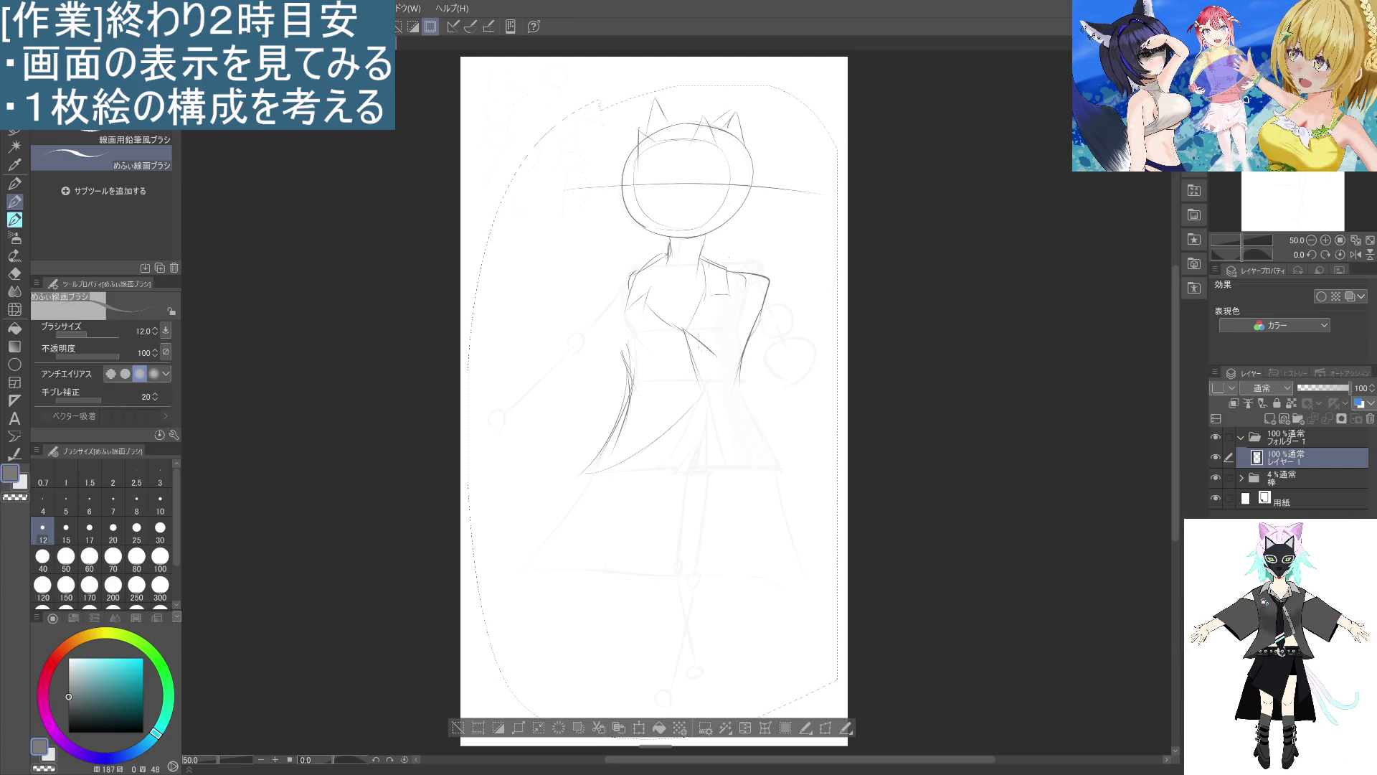
Draw a long diagonal lapel line running down-right from the collar.
{"action": "left_click_drag", "start_coordinate": [683, 330], "coordinate": [723, 391]}
{"action": "key", "text": "ctrl+z"}
{"action": "left_click_drag", "start_coordinate": [686, 338], "coordinate": [711, 355]}
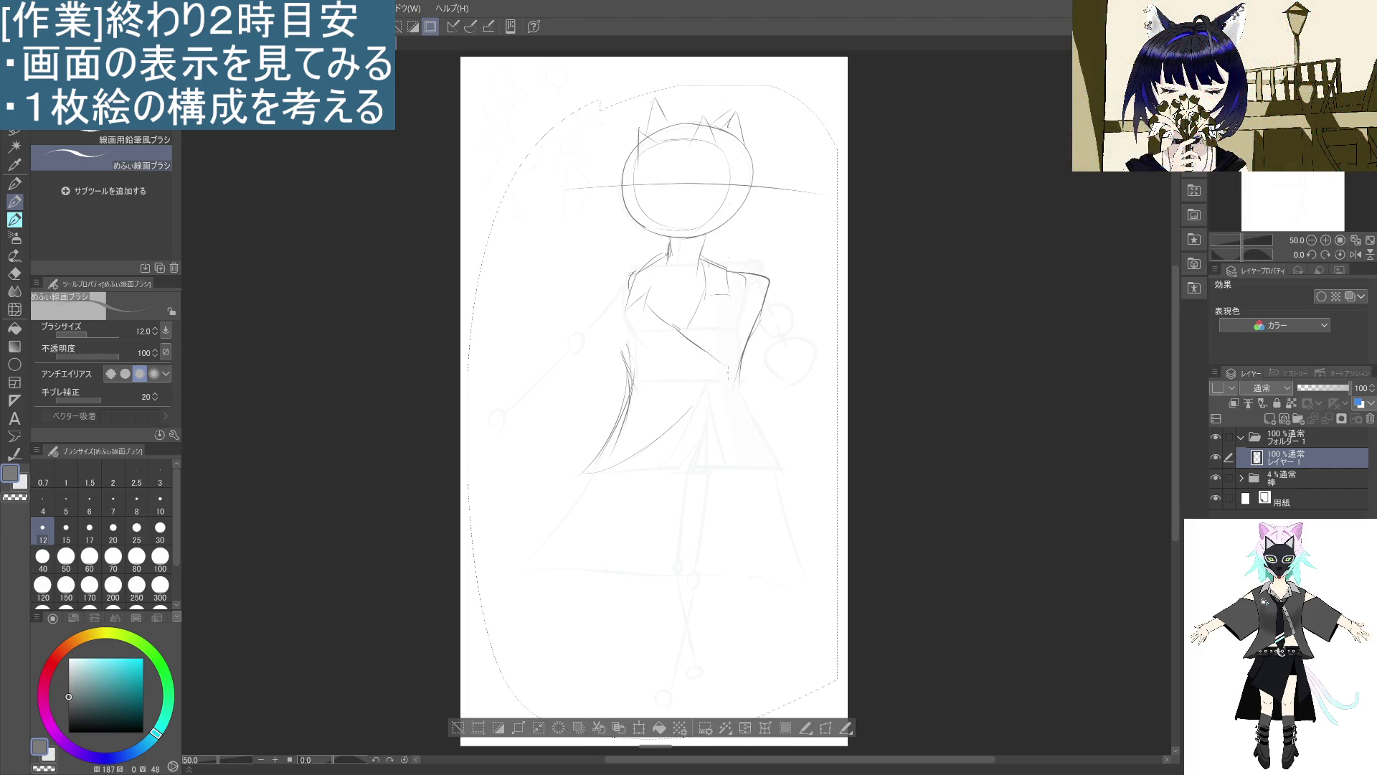
{"action": "key", "text": "ctrl+z"}
{"action": "left_click_drag", "start_coordinate": [673, 326], "coordinate": [696, 368]}
{"action": "left_click_drag", "start_coordinate": [658, 316], "coordinate": [701, 376]}
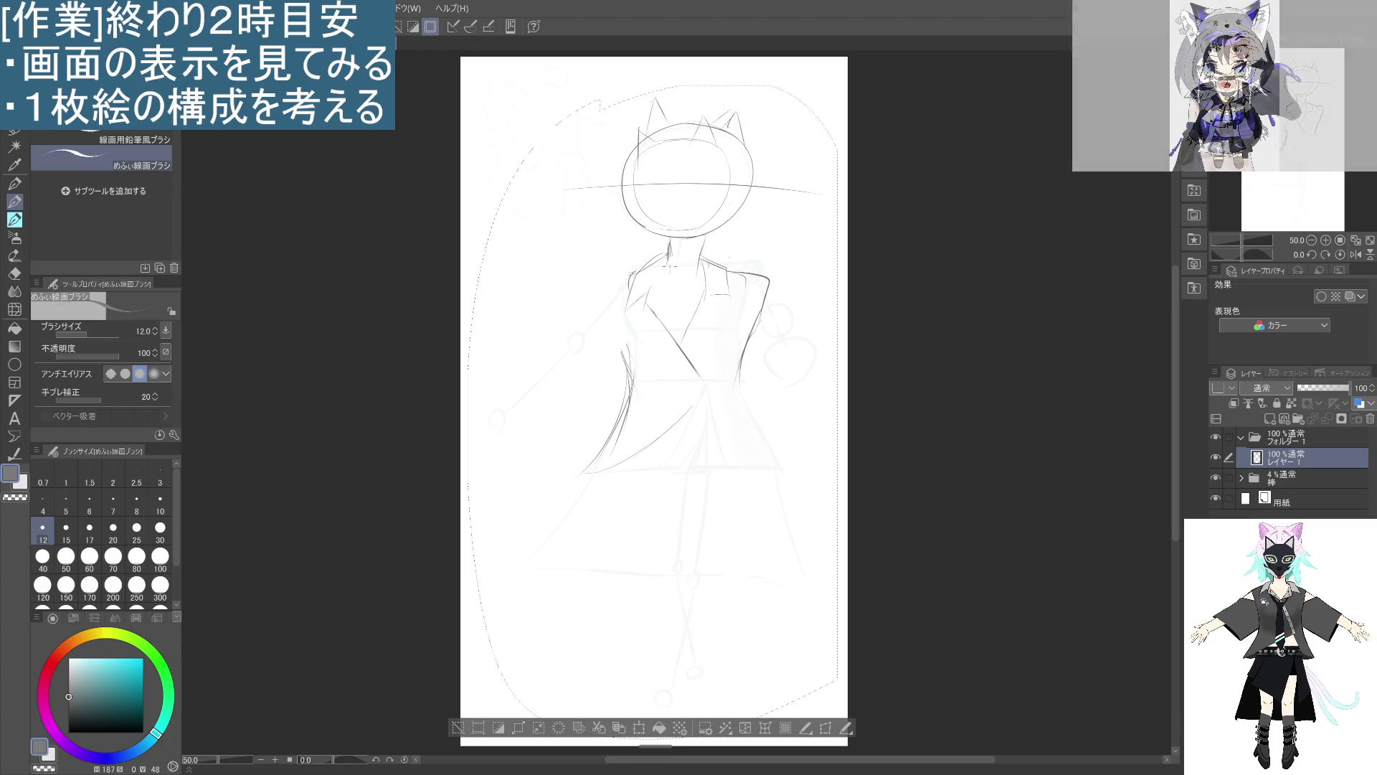
Replace the faint line beside the left collar with a short new stroke.
{"action": "left_click_drag", "start_coordinate": [660, 262], "coordinate": [650, 298]}
{"action": "key", "text": "ctrl+z"}
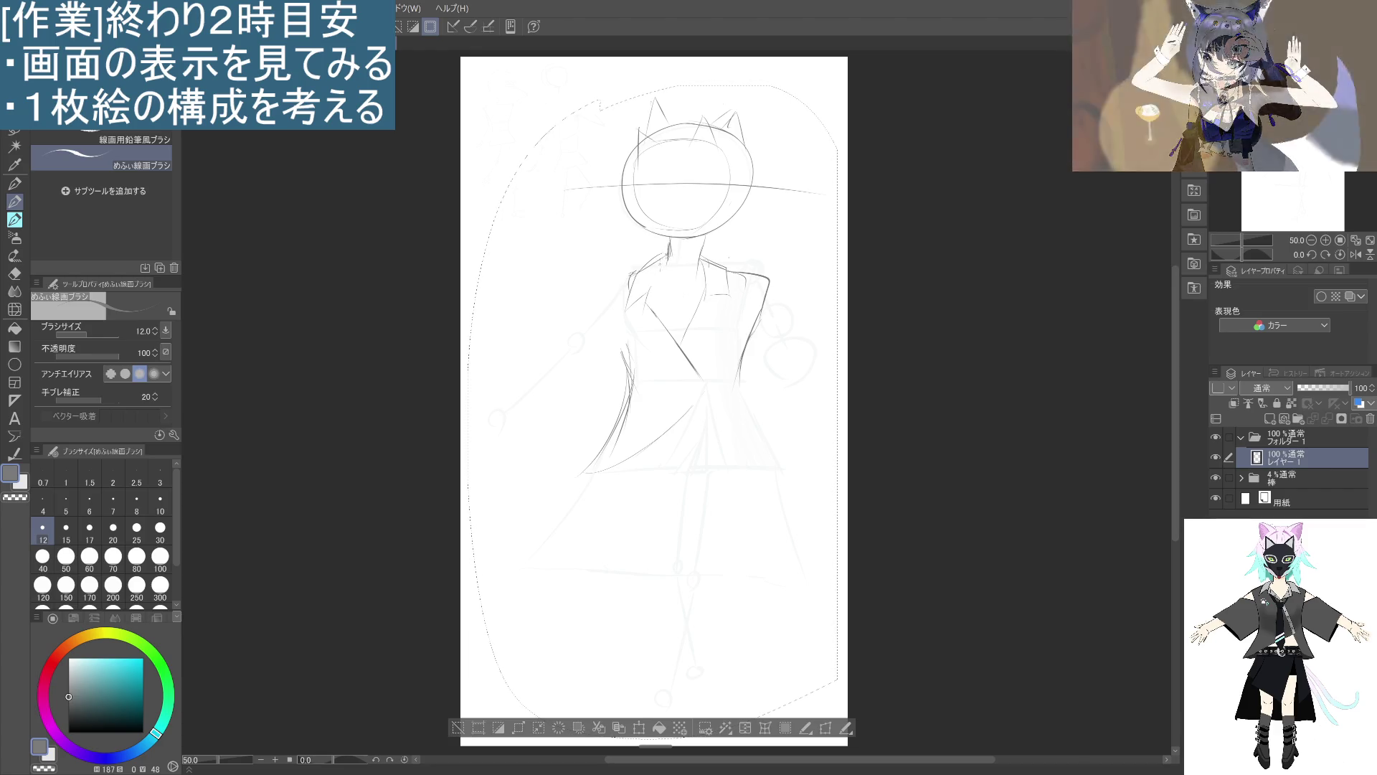
{"action": "key", "text": "ctrl+z"}
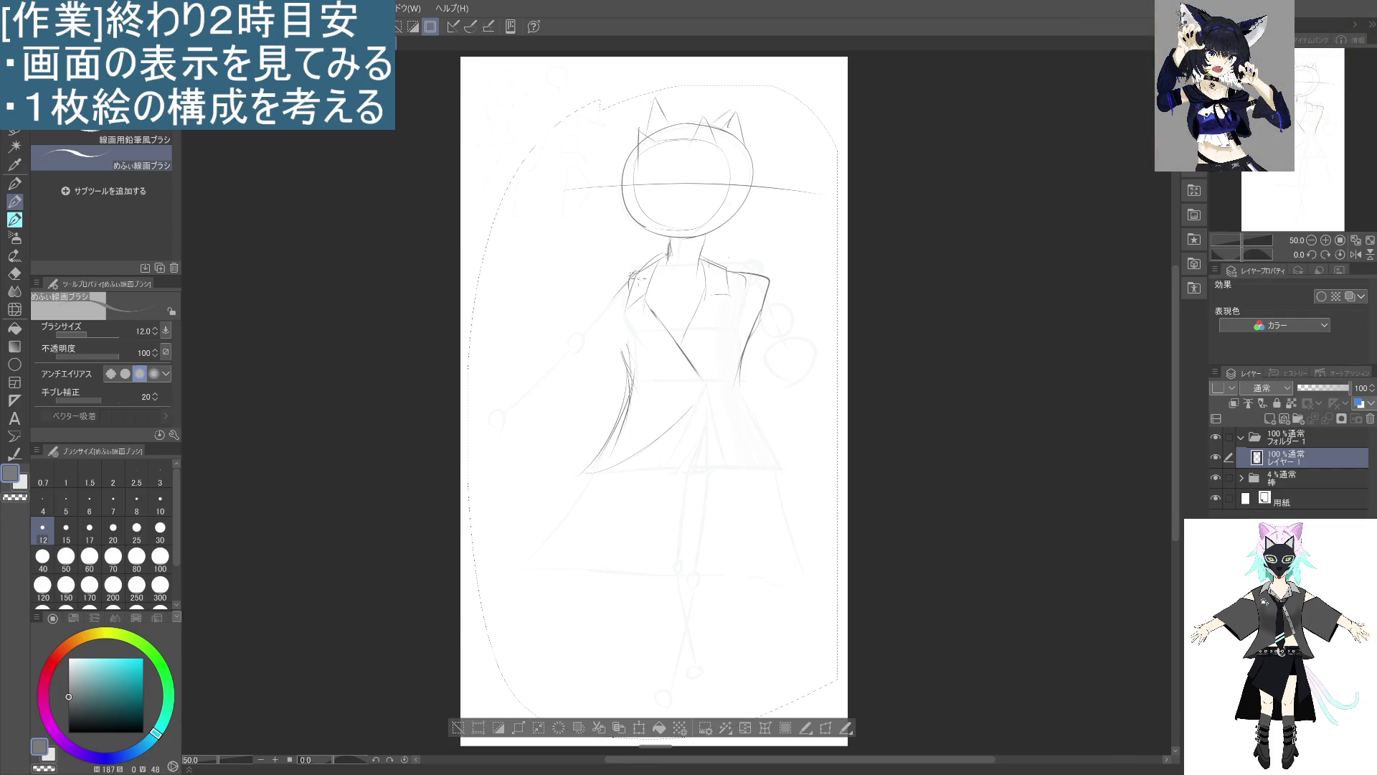
{"action": "left_click_drag", "start_coordinate": [631, 274], "coordinate": [612, 300]}
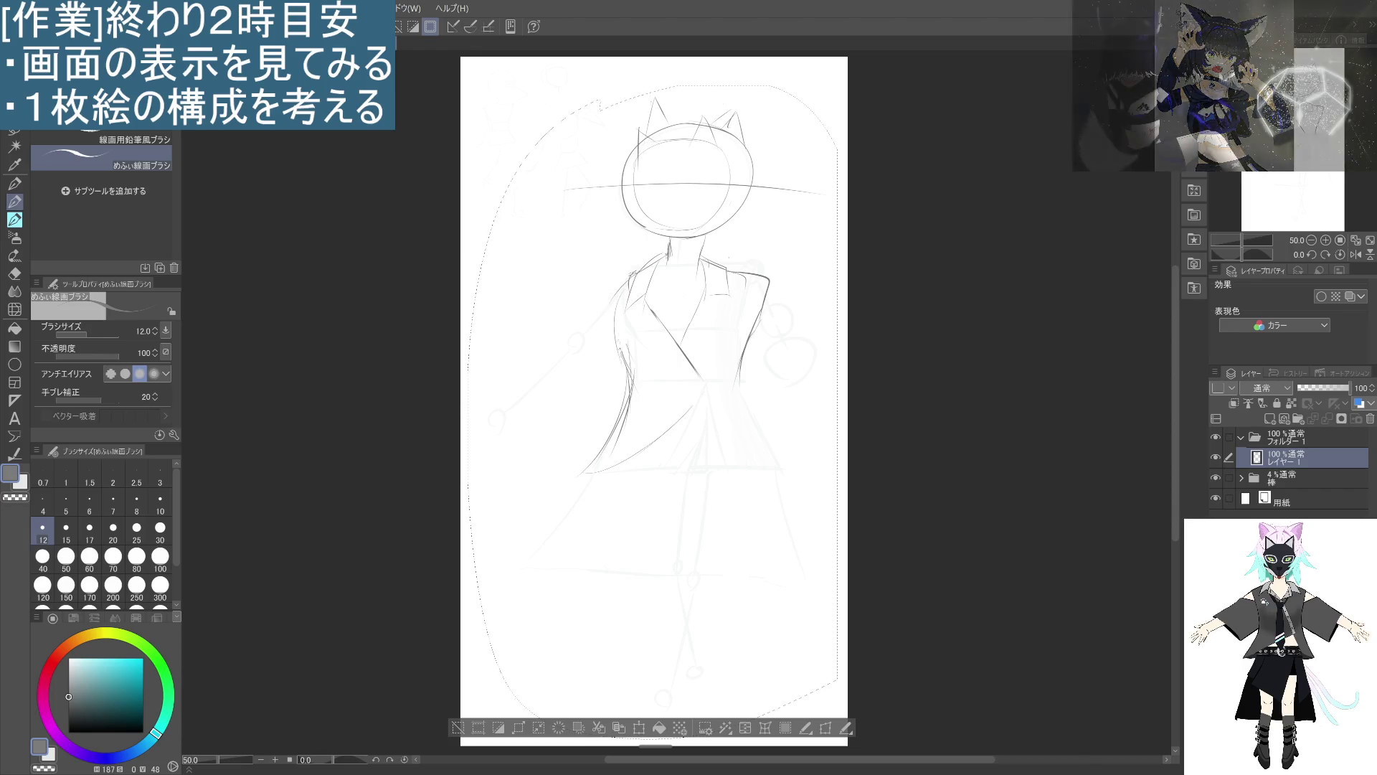
Draw the figure's left side and the left arm stretching diagonally down-left.
{"action": "mouse_move", "coordinate": [618, 296]}
{"action": "left_mouse_down"}
{"action": "mouse_move", "coordinate": [611, 373]}
{"action": "mouse_move", "coordinate": [625, 391]}
{"action": "left_mouse_up"}
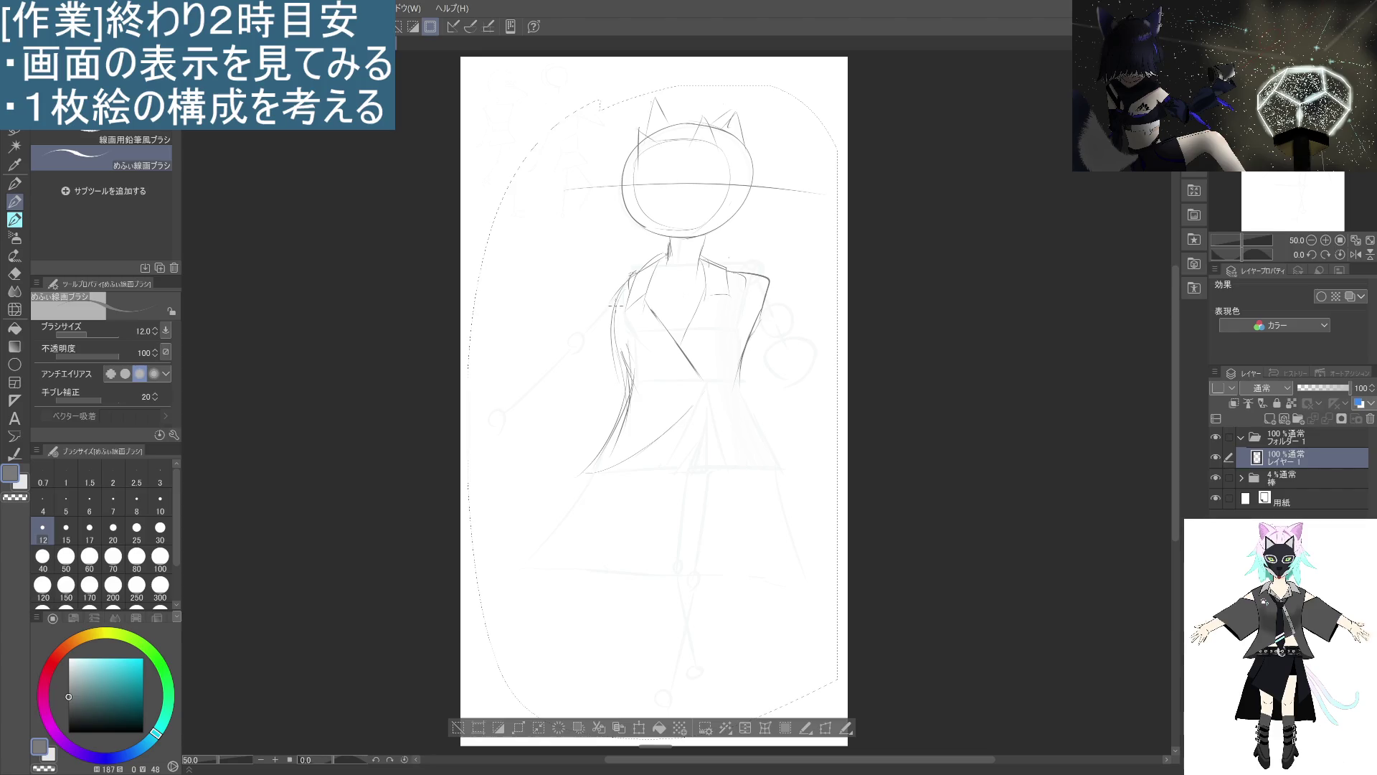
{"action": "left_click_drag", "start_coordinate": [615, 302], "coordinate": [590, 344]}
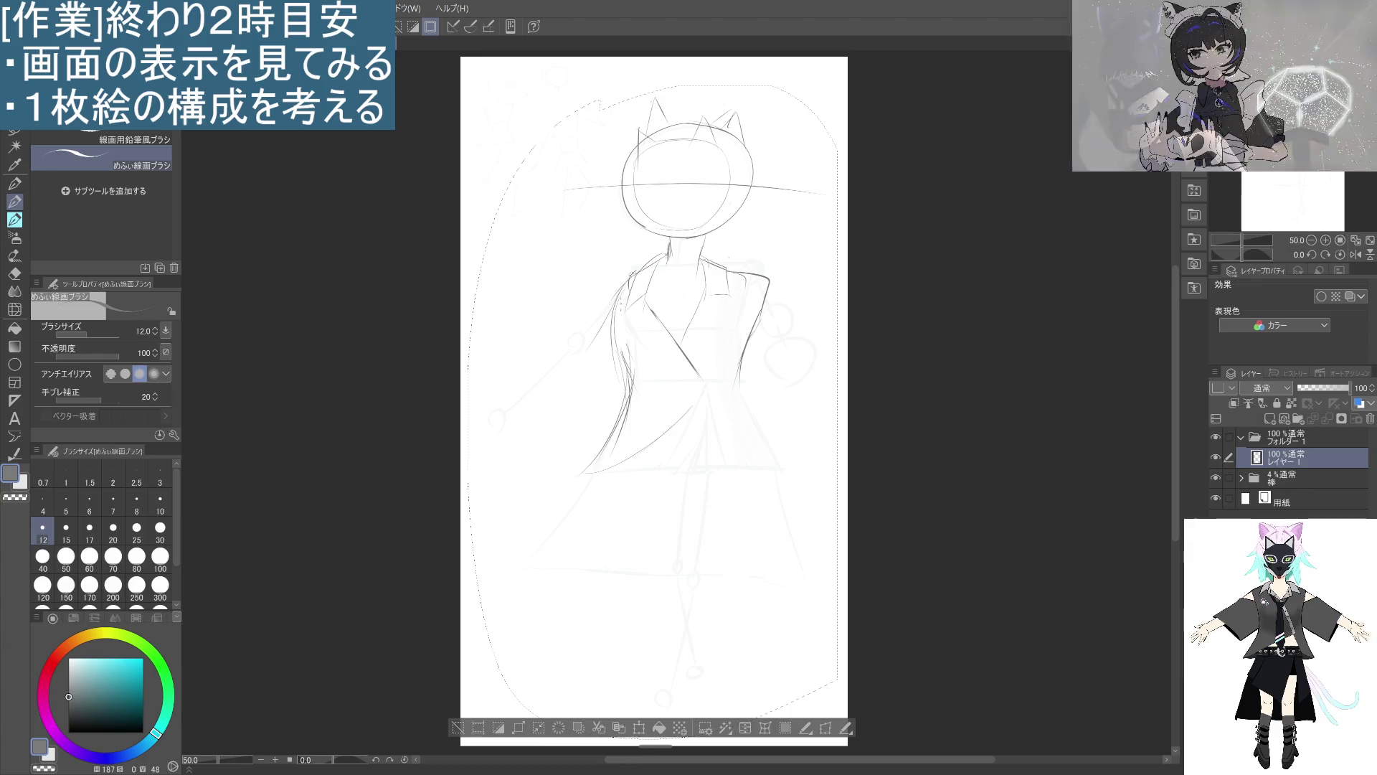
{"action": "left_click_drag", "start_coordinate": [614, 300], "coordinate": [581, 340]}
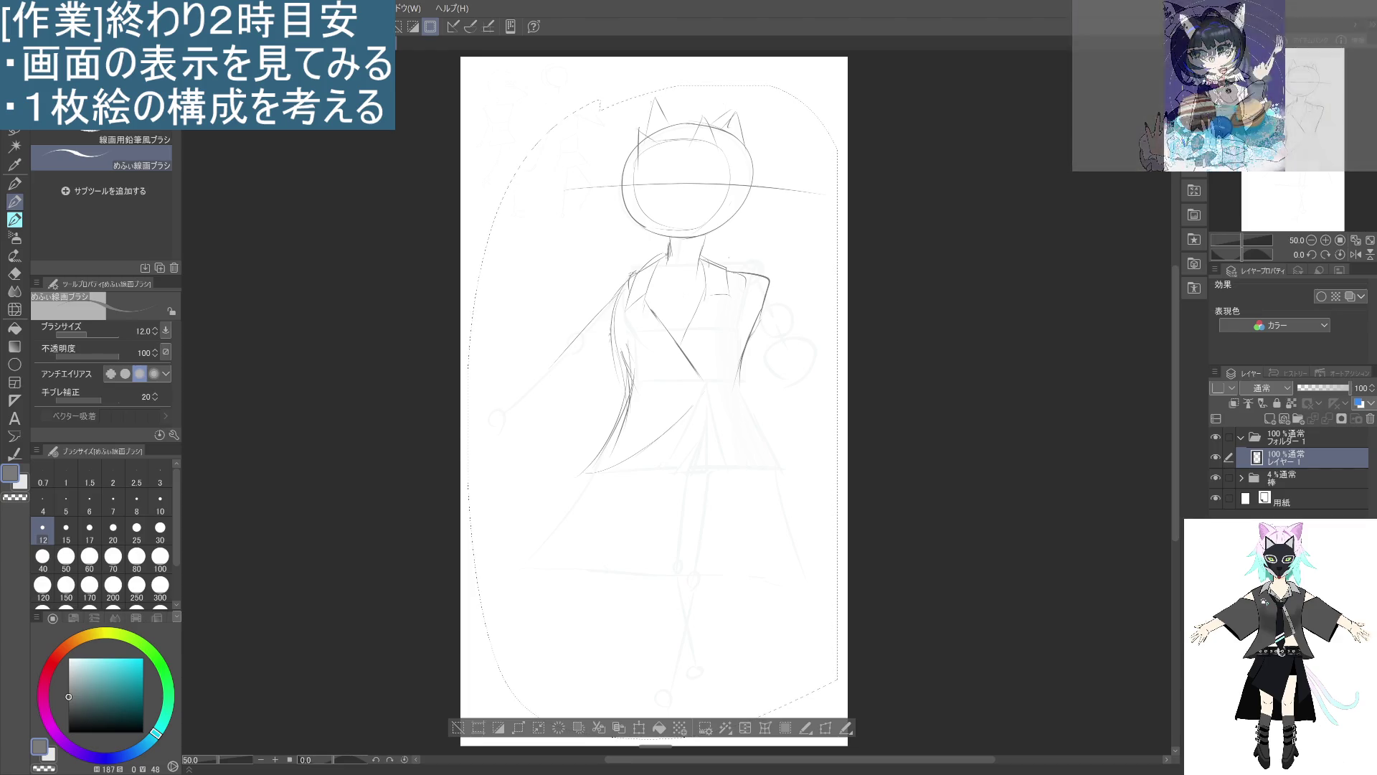
{"action": "left_click_drag", "start_coordinate": [611, 343], "coordinate": [513, 437]}
{"action": "left_click_drag", "start_coordinate": [618, 294], "coordinate": [487, 430]}
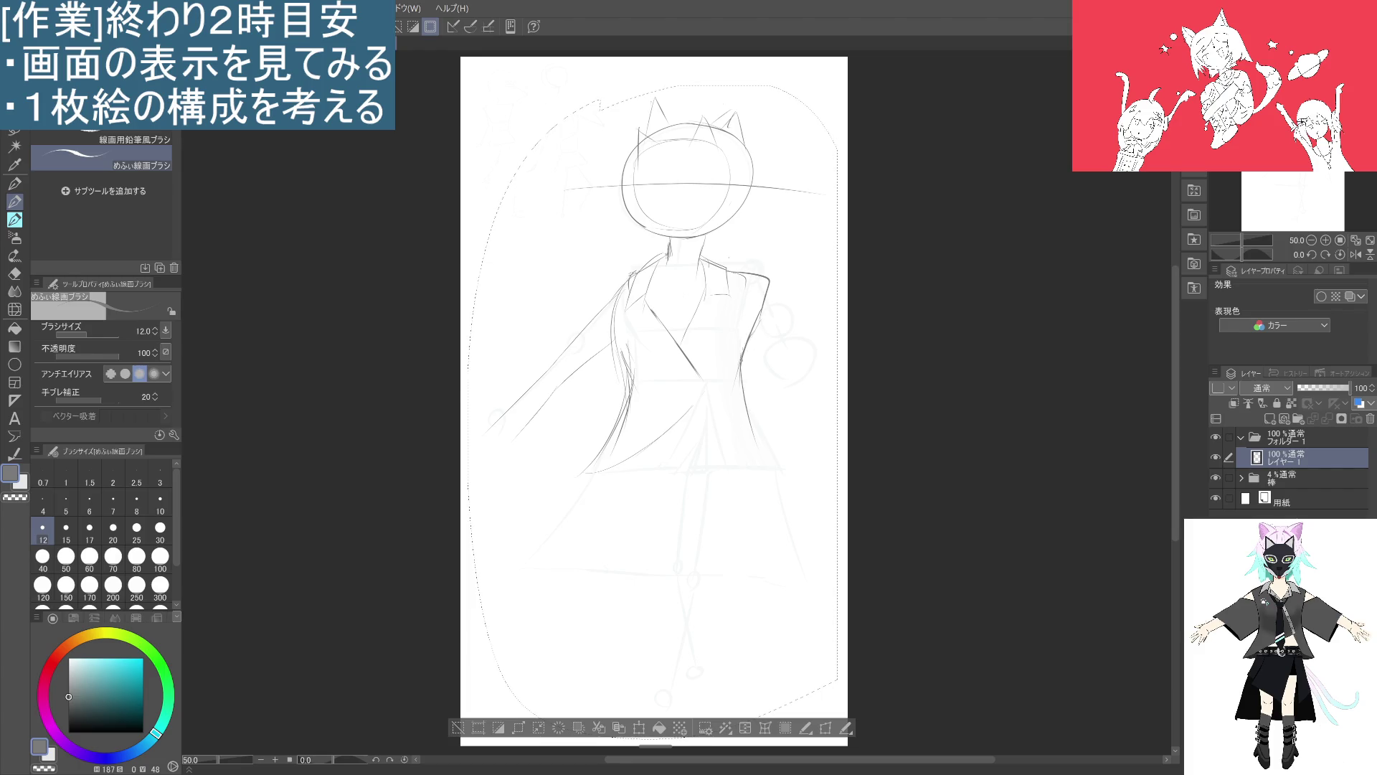
Darken the jacket's right edge, extend the lapel, and draw the lower lapel edge.
{"action": "left_click_drag", "start_coordinate": [746, 385], "coordinate": [790, 481]}
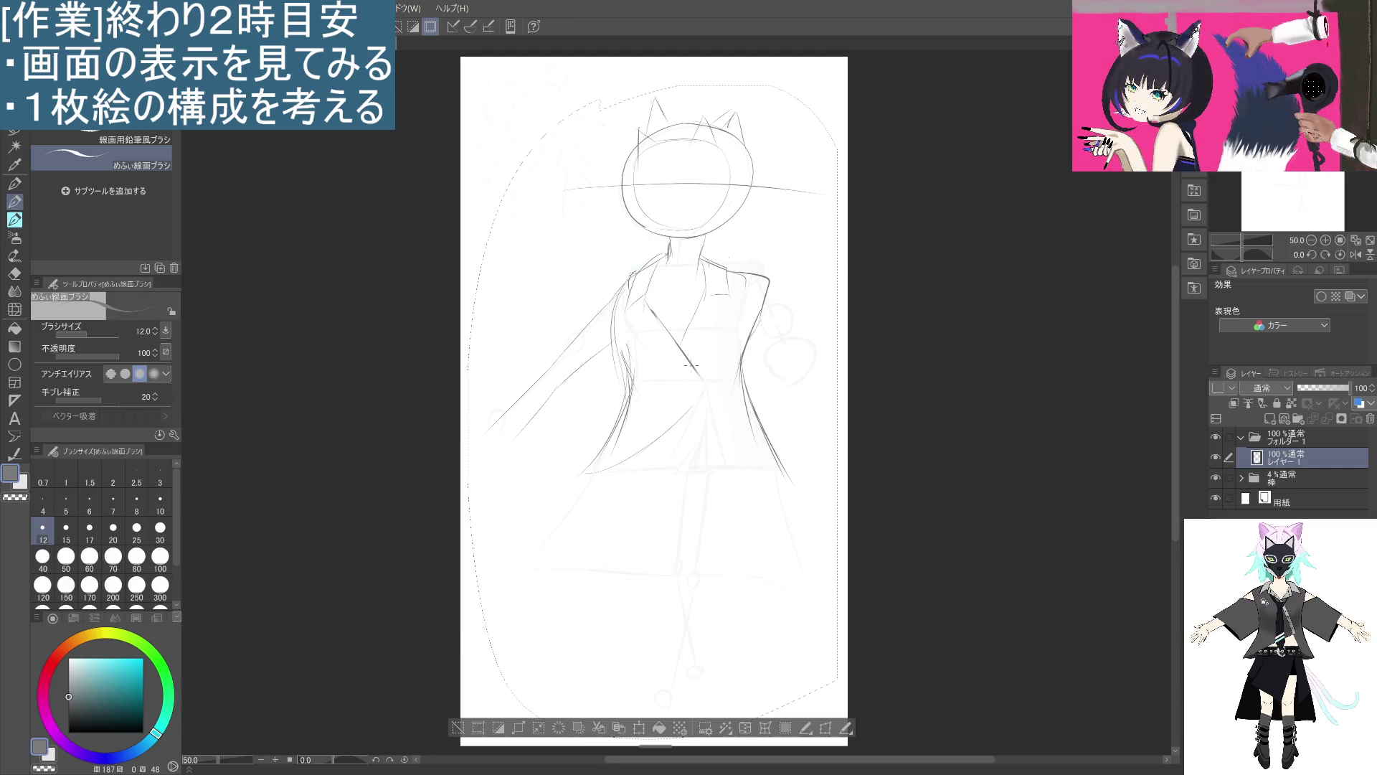
{"action": "left_click_drag", "start_coordinate": [691, 367], "coordinate": [705, 400]}
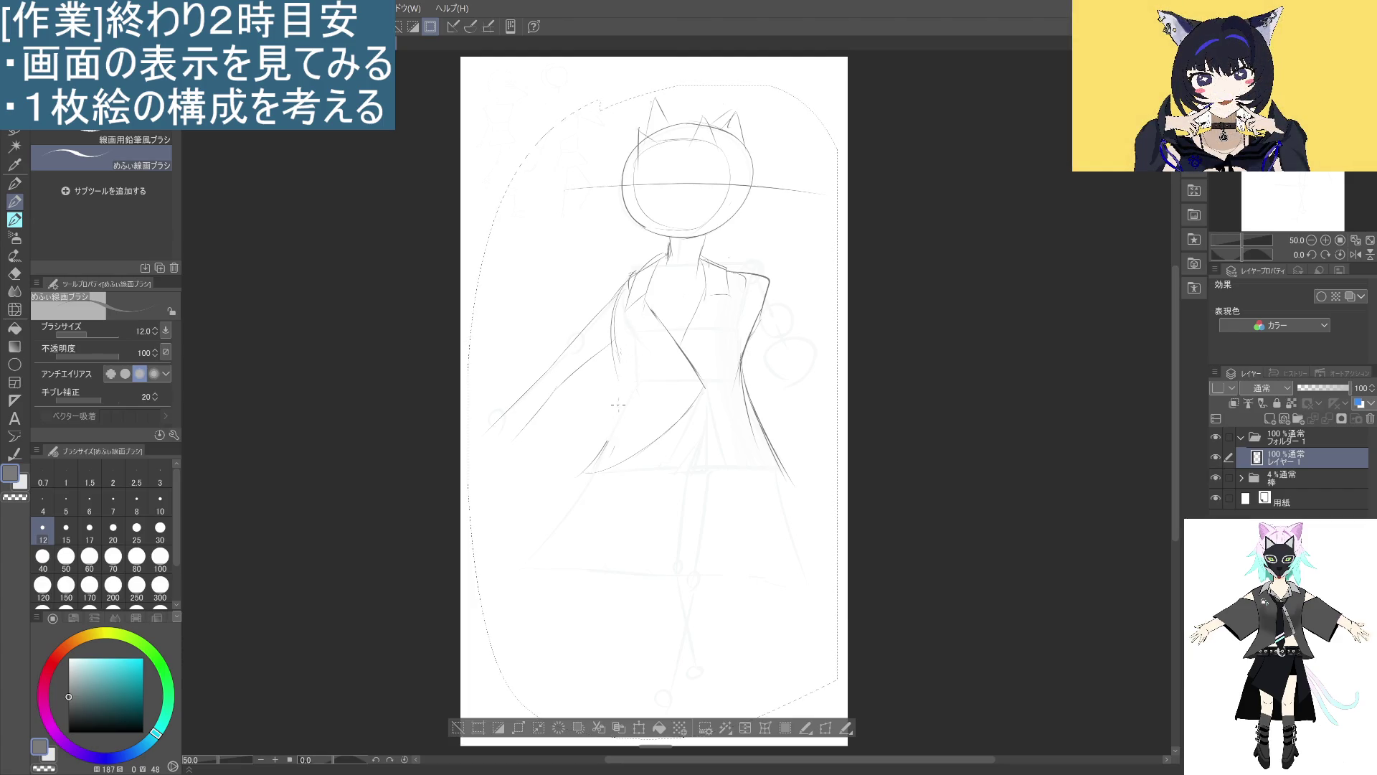
{"action": "left_click_drag", "start_coordinate": [616, 353], "coordinate": [628, 383]}
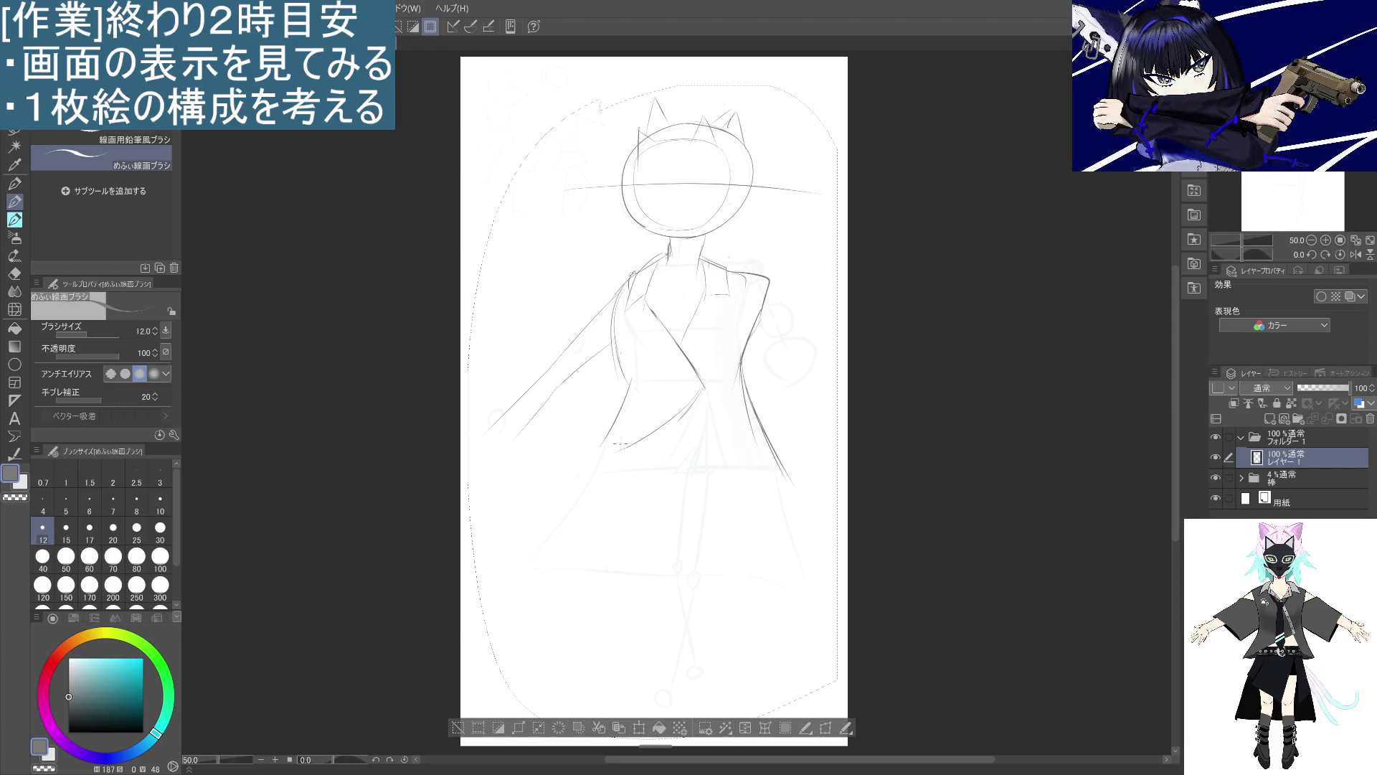
{"action": "mouse_move", "coordinate": [615, 430]}
{"action": "left_mouse_down"}
{"action": "mouse_move", "coordinate": [590, 455]}
{"action": "mouse_move", "coordinate": [712, 386]}
{"action": "left_mouse_up"}
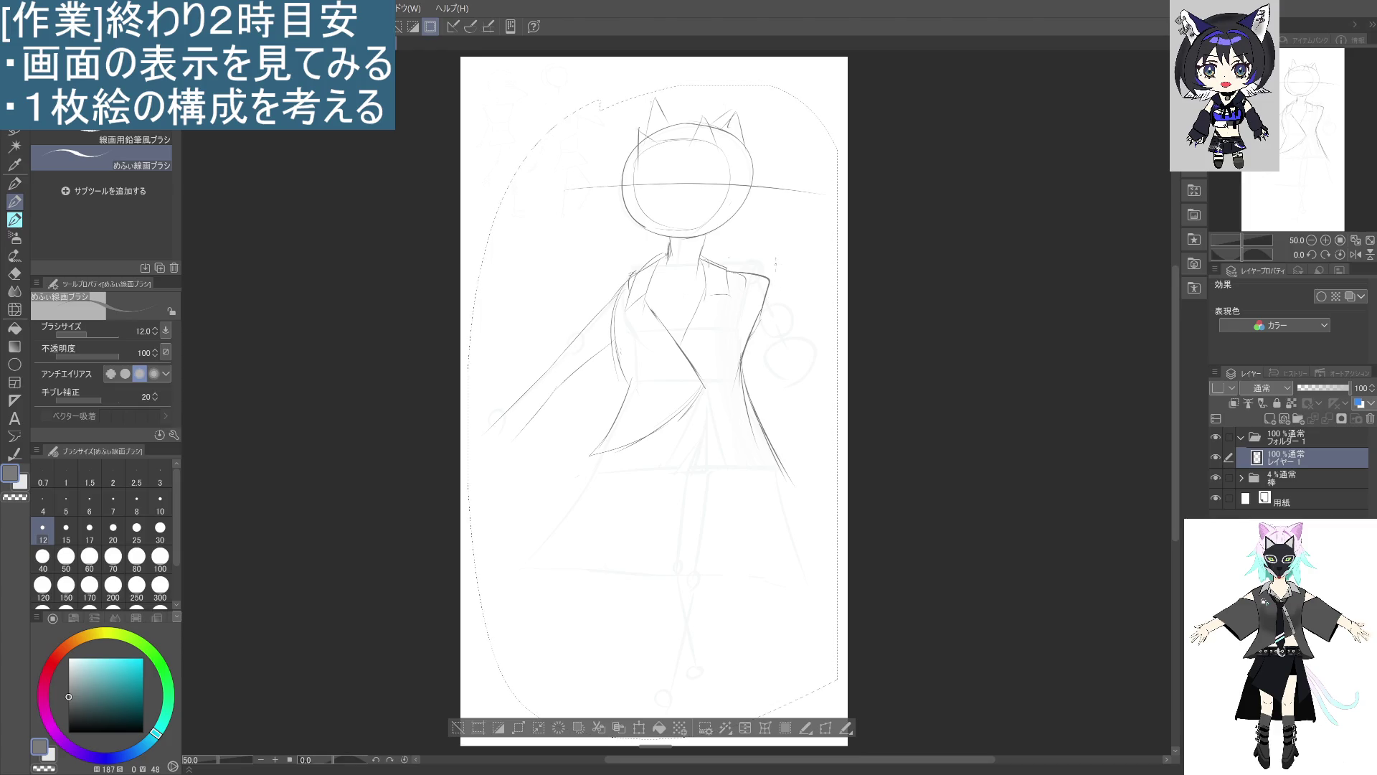
Outline the jacket's right shoulder and the right sleeve's outer line.
{"action": "left_click_drag", "start_coordinate": [769, 278], "coordinate": [786, 304]}
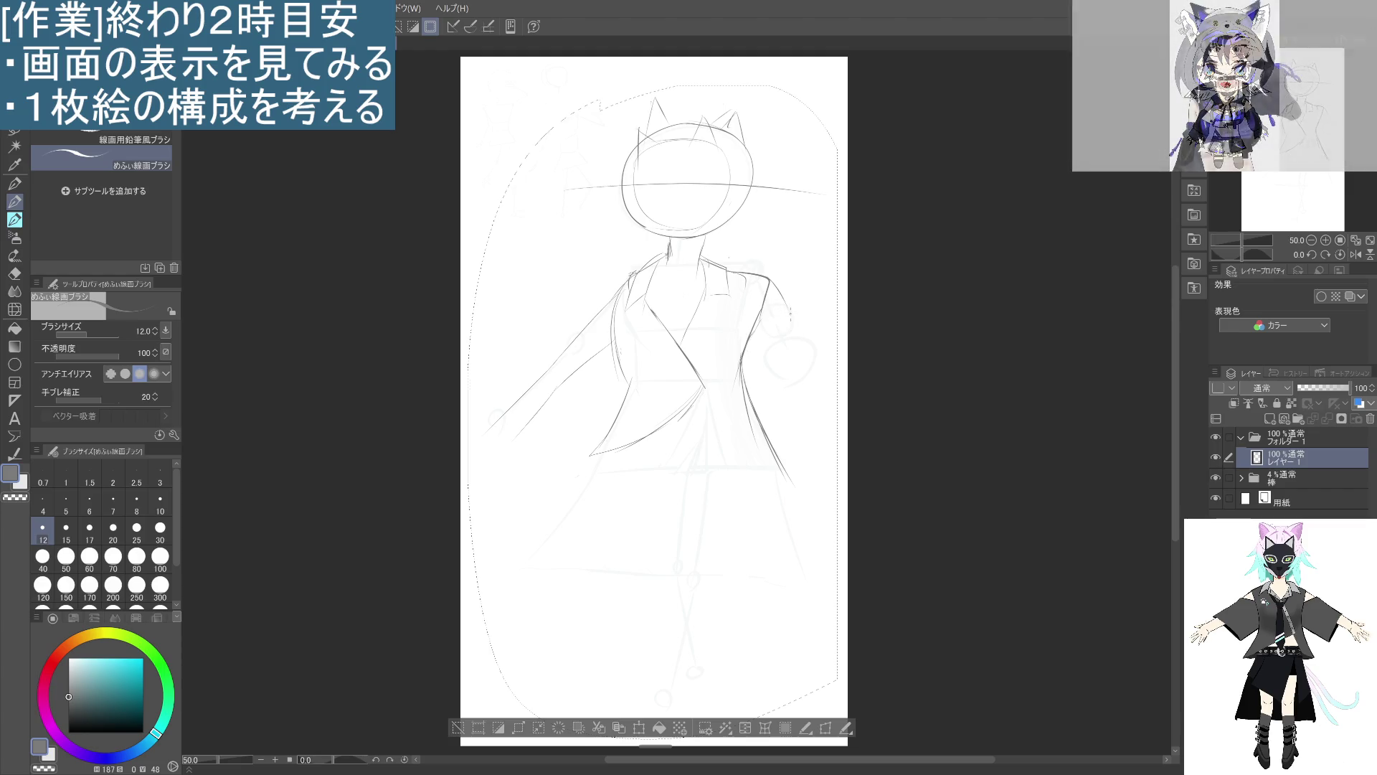
{"action": "mouse_move", "coordinate": [792, 315]}
{"action": "left_mouse_down"}
{"action": "mouse_move", "coordinate": [811, 360]}
{"action": "mouse_move", "coordinate": [759, 353]}
{"action": "left_mouse_up"}
{"action": "left_click_drag", "start_coordinate": [789, 307], "coordinate": [816, 359]}
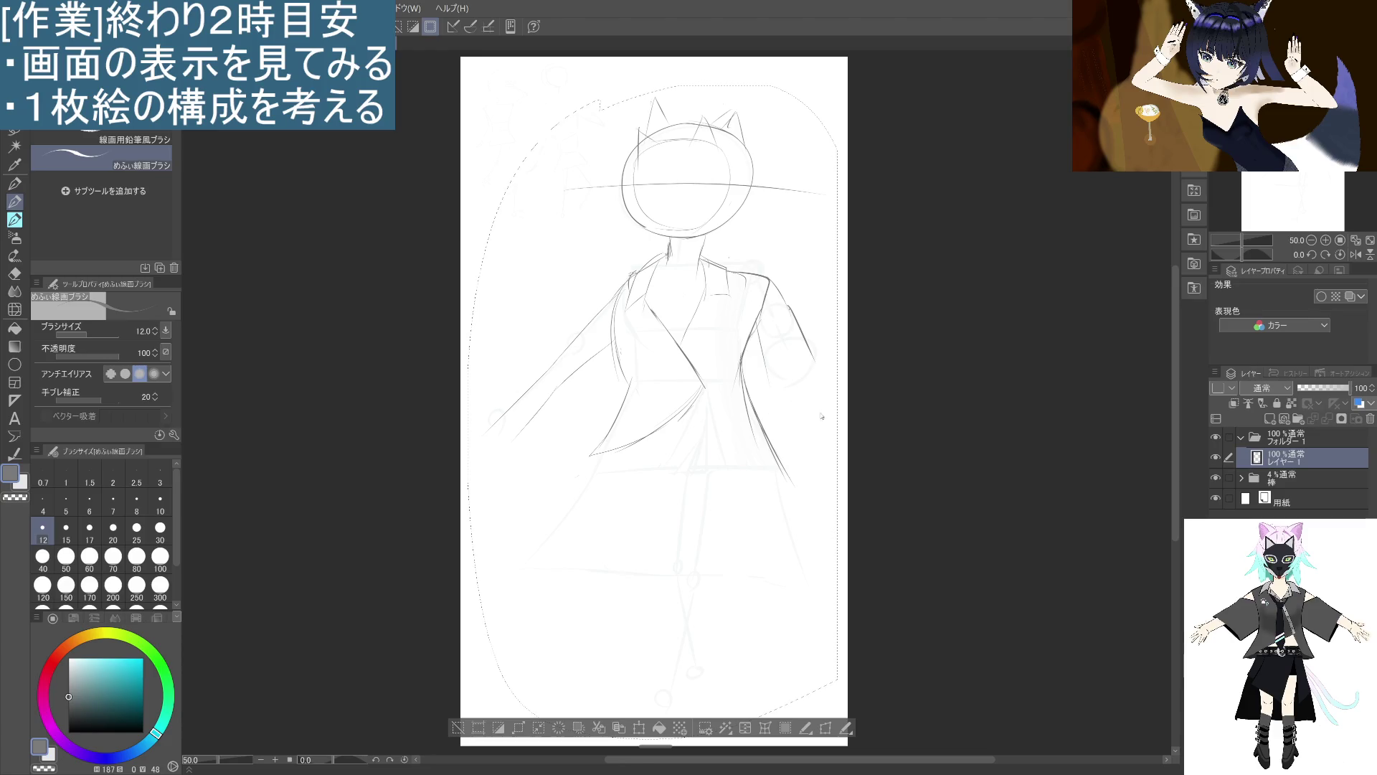
Draw a large fist circle below the sleeve and erase the old small hand circle.
{"action": "left_click_drag", "start_coordinate": [793, 433], "coordinate": [796, 435]}
{"action": "left_click_drag", "start_coordinate": [807, 334], "coordinate": [823, 396]}
{"action": "key", "text": "ctrl+z"}
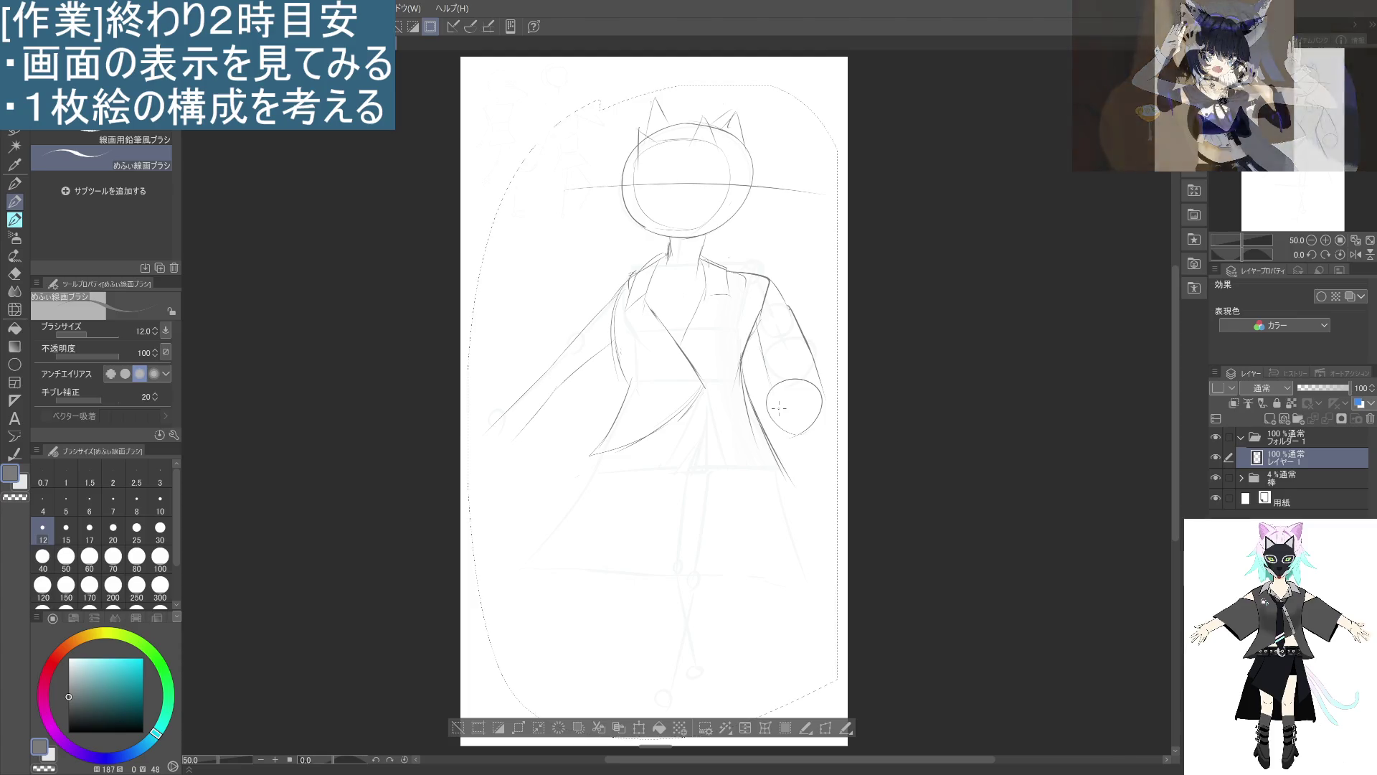
{"action": "mouse_move", "coordinate": [778, 429]}
{"action": "left_mouse_down"}
{"action": "mouse_move", "coordinate": [833, 387]}
{"action": "mouse_move", "coordinate": [796, 434]}
{"action": "left_mouse_up"}
{"action": "mouse_move", "coordinate": [796, 380]}
{"action": "left_mouse_down"}
{"action": "mouse_move", "coordinate": [778, 402]}
{"action": "mouse_move", "coordinate": [789, 359]}
{"action": "mouse_move", "coordinate": [814, 359]}
{"action": "mouse_move", "coordinate": [816, 402]}
{"action": "mouse_move", "coordinate": [796, 412]}
{"action": "left_mouse_up"}
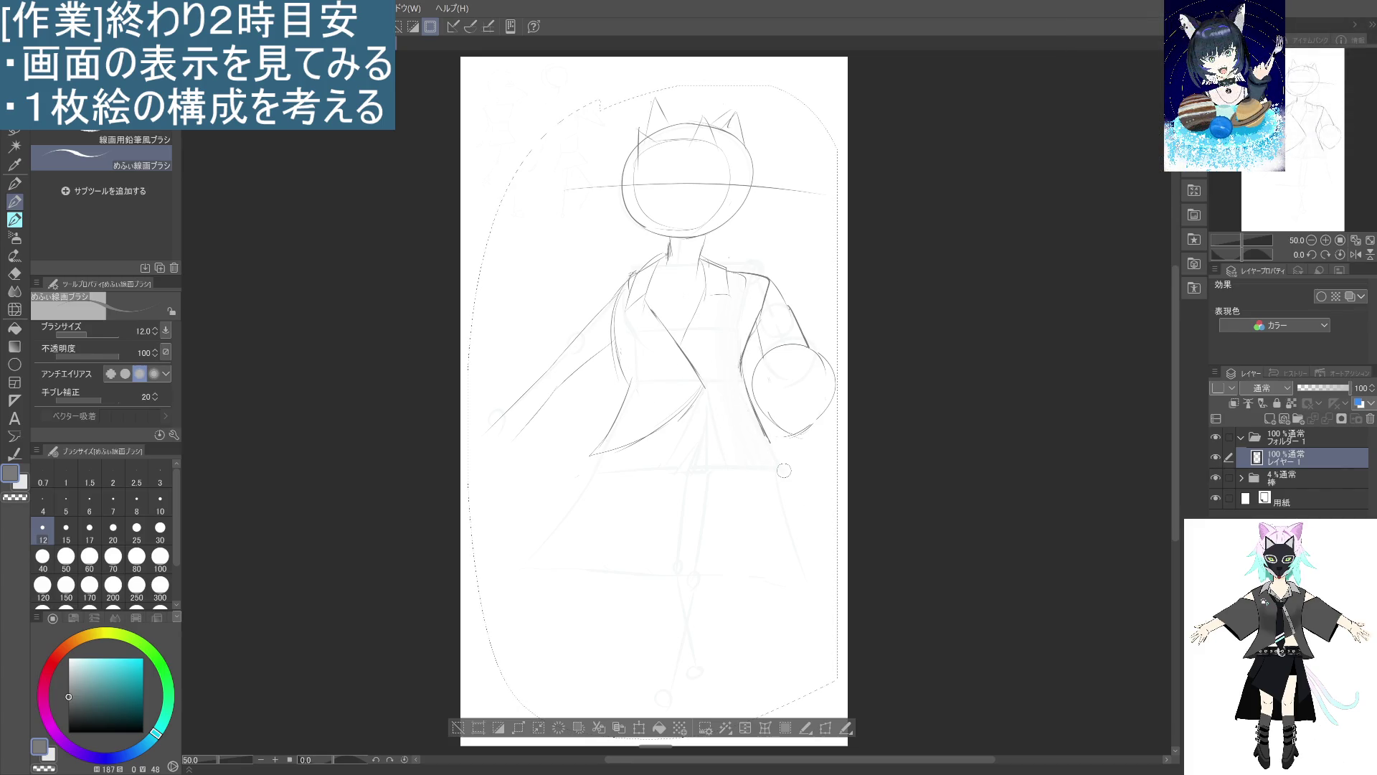
{"action": "left_click_drag", "start_coordinate": [760, 424], "coordinate": [780, 459]}
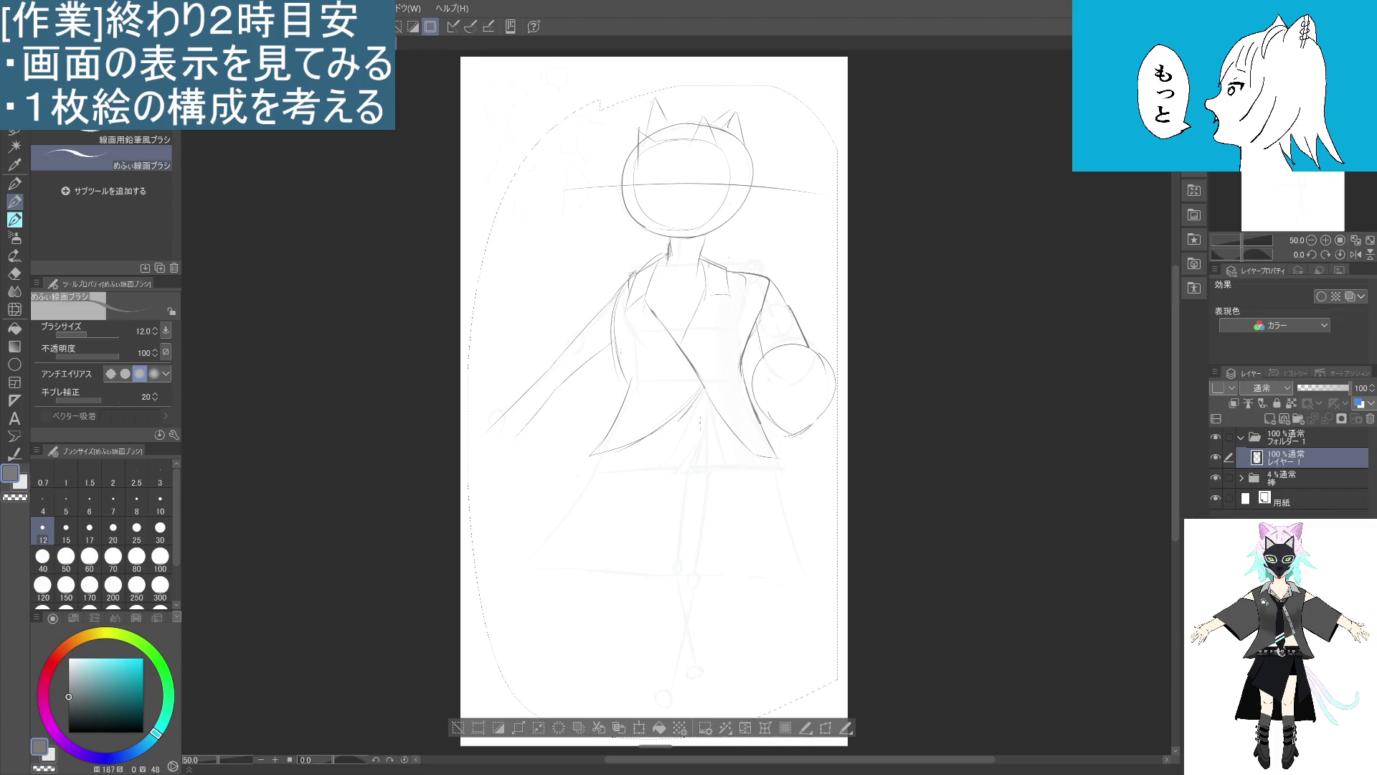
Discard a trial line across the skirt and add a short stroke at the head's upper left.
{"action": "scroll", "coordinate": [701, 425], "scroll_direction": "down", "scroll_amount": 1}
{"action": "scroll", "coordinate": [742, 430], "scroll_direction": "down", "scroll_amount": 1}
{"action": "scroll", "coordinate": [742, 430], "scroll_direction": "up", "scroll_amount": 2}
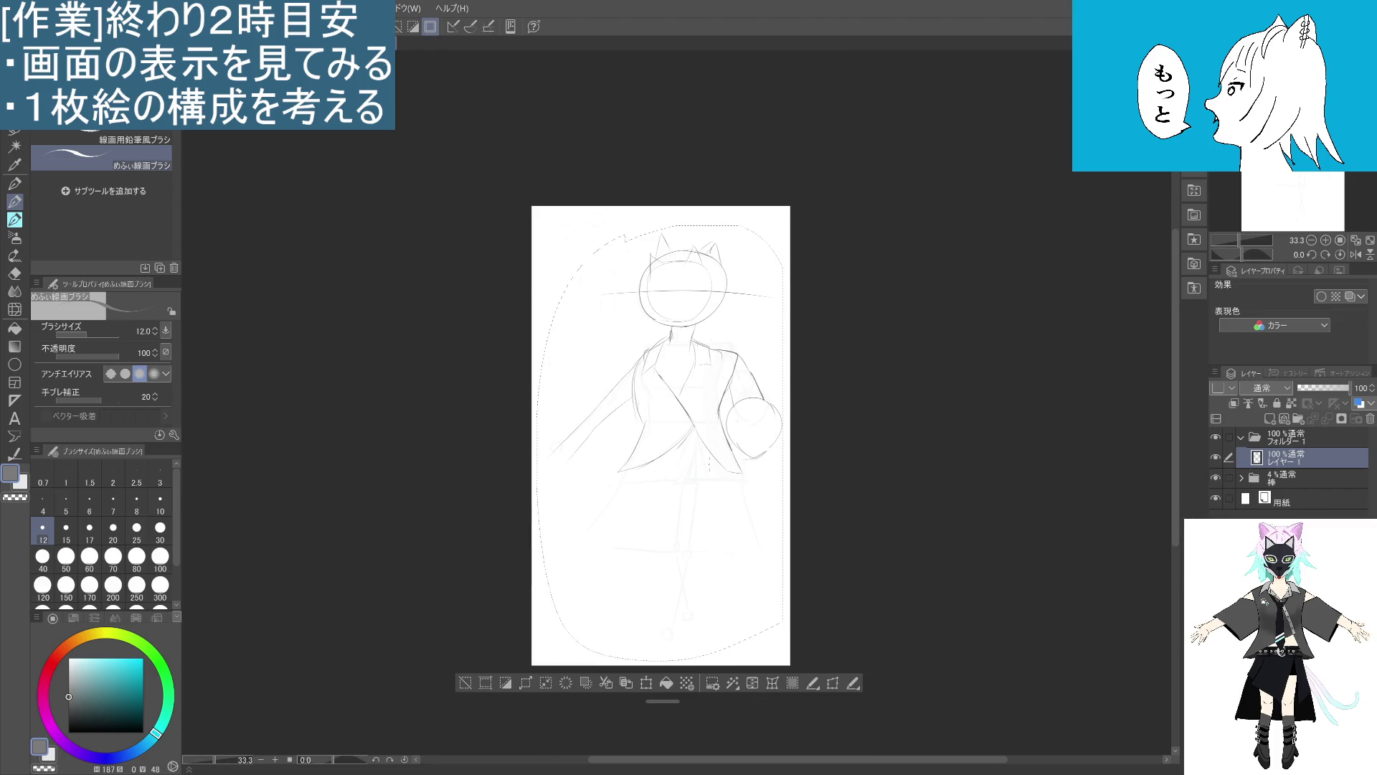
{"action": "left_click_drag", "start_coordinate": [762, 641], "coordinate": [750, 620]}
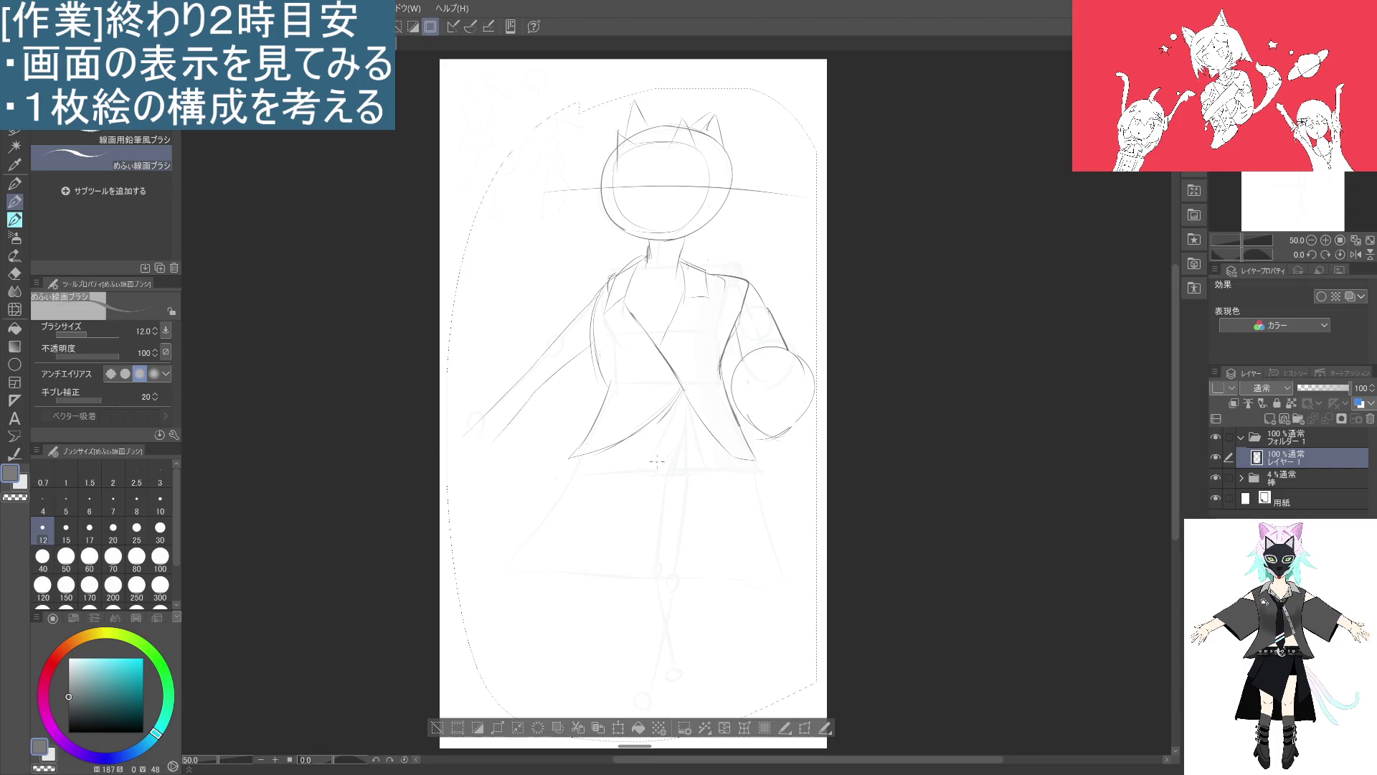
{"action": "left_click_drag", "start_coordinate": [712, 436], "coordinate": [642, 438]}
{"action": "key", "text": "ctrl+z"}
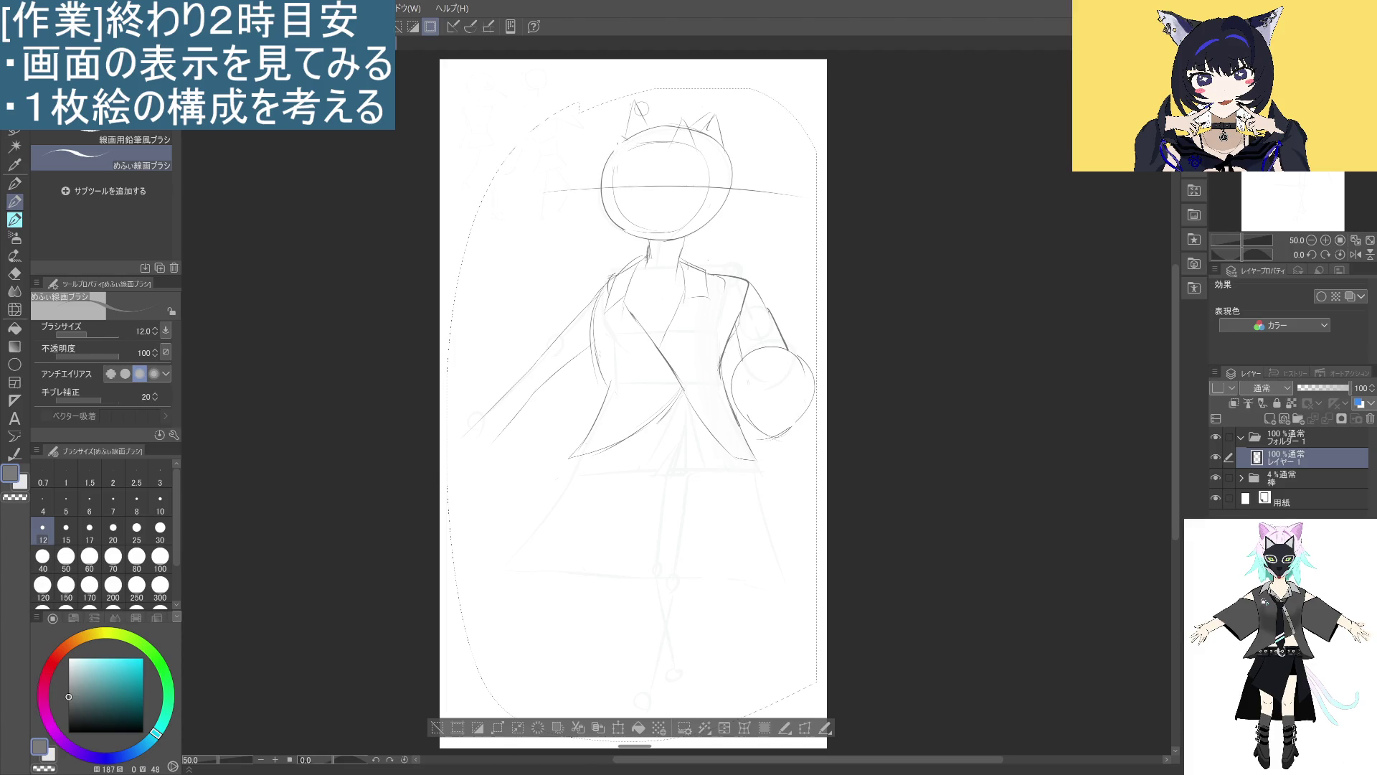
{"action": "left_click_drag", "start_coordinate": [622, 141], "coordinate": [618, 164]}
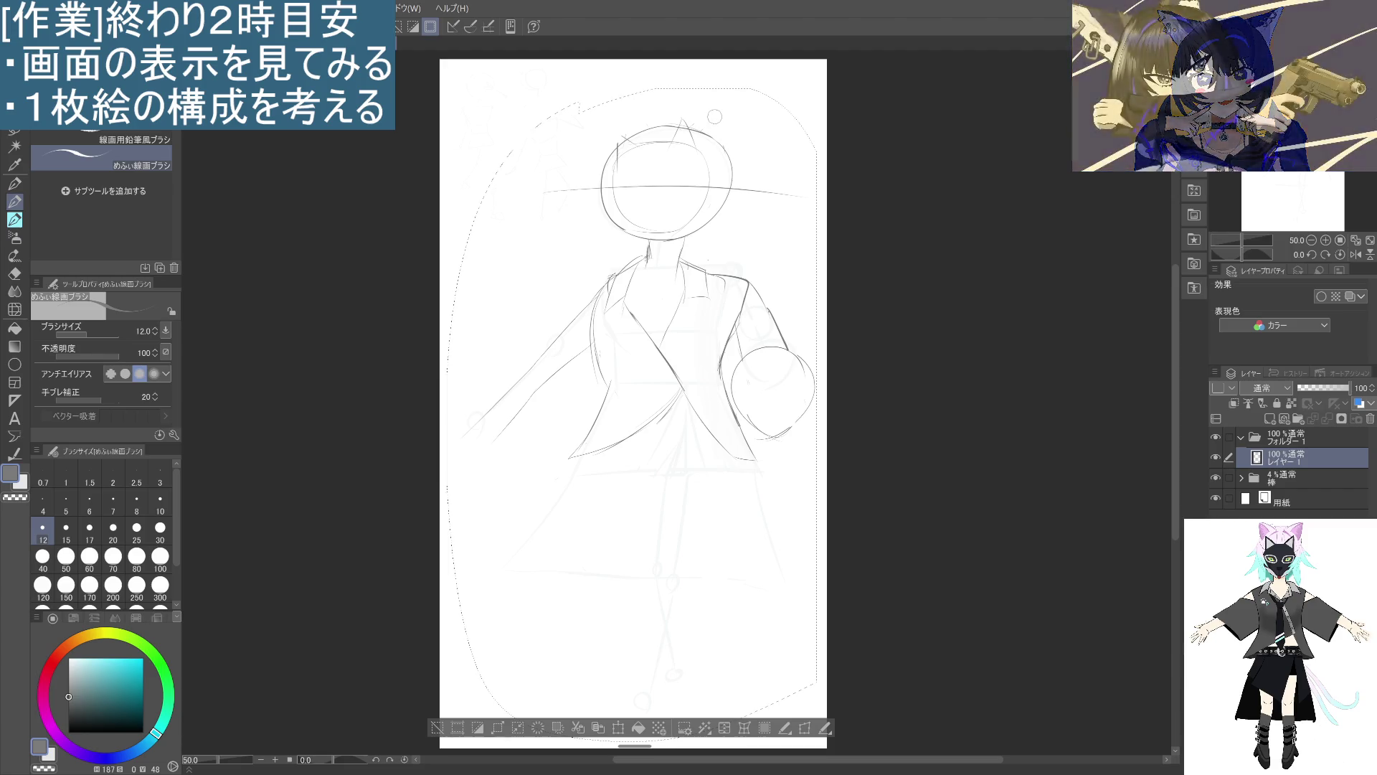
Deselect and undo the cat-ear strokes and the inner oval on the head.
{"action": "left_click", "coordinate": [437, 727]}
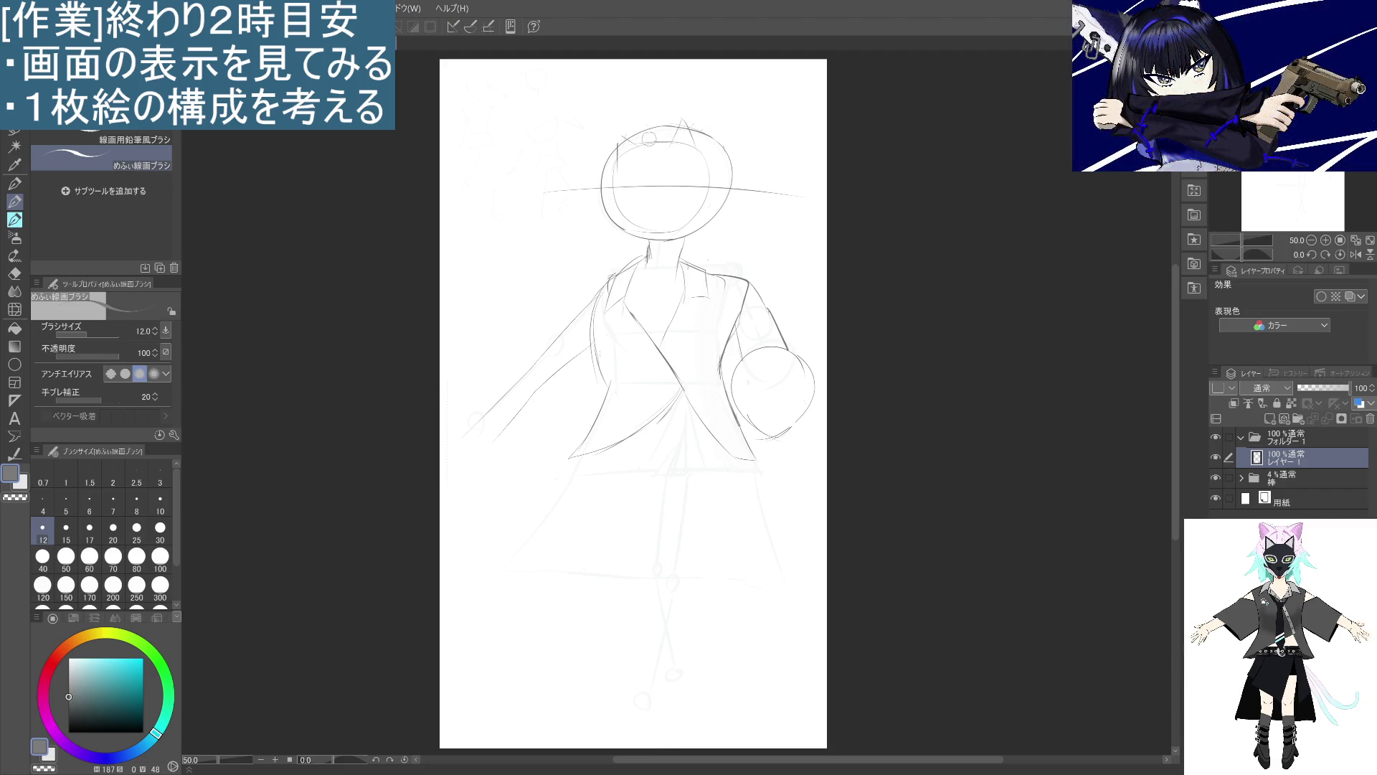
{"action": "key", "text": "ctrl+z"}
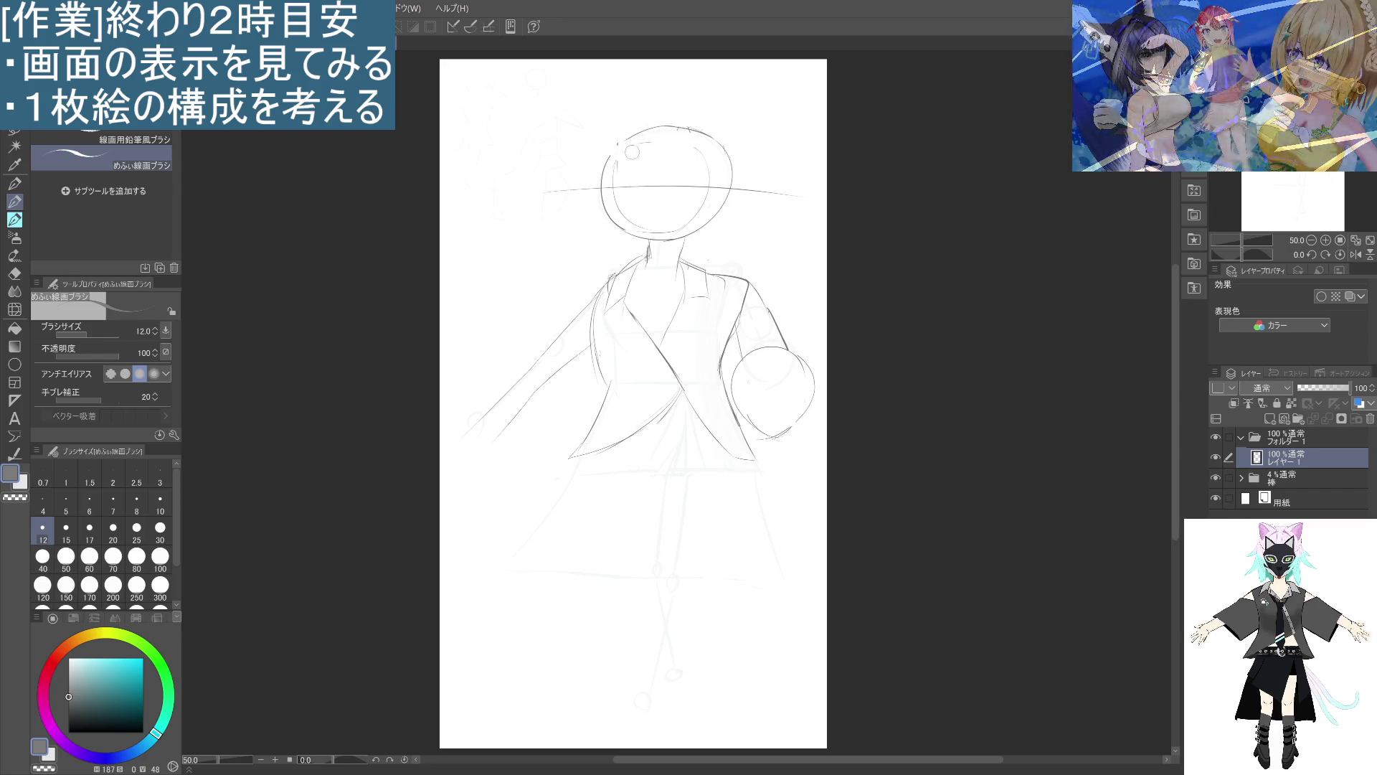
{"action": "key", "text": "ctrl+z"}
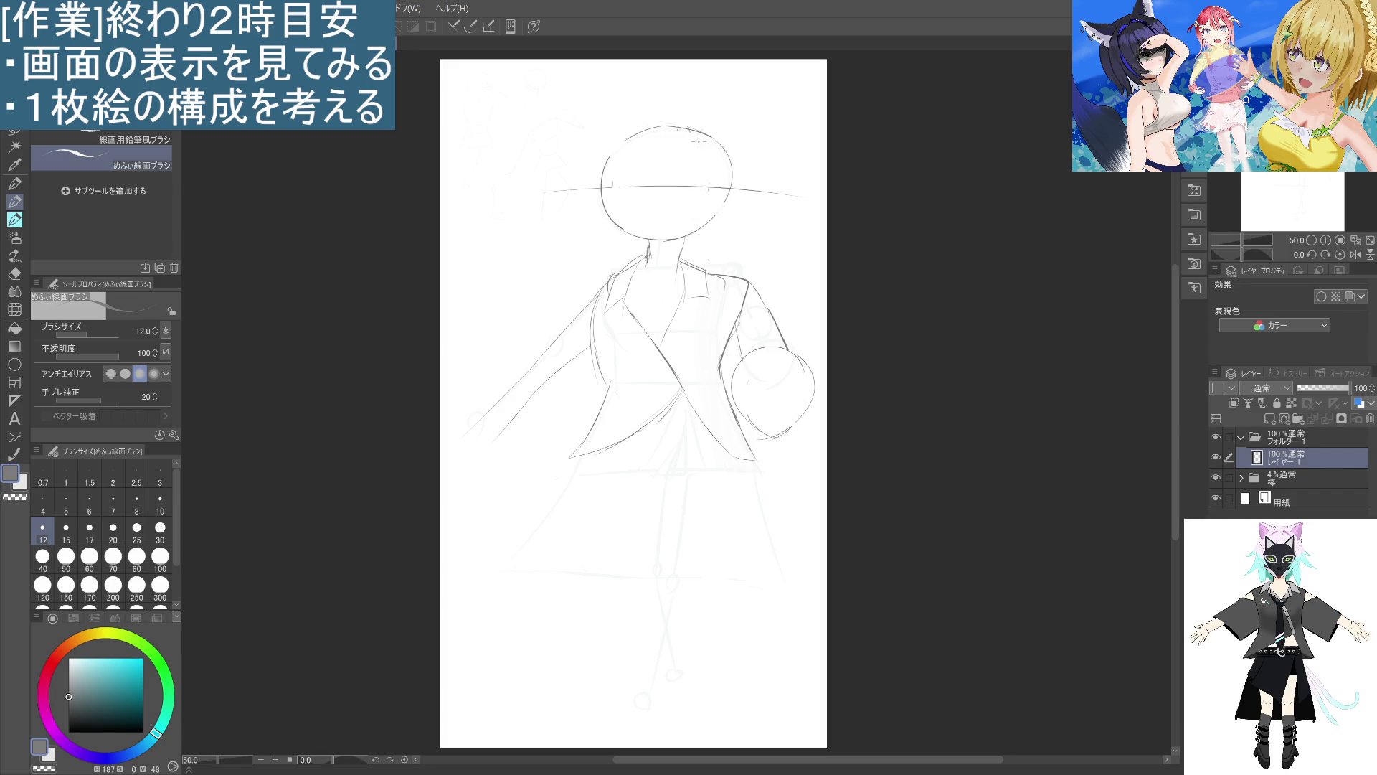
Draw a fresh arc along the top of the head and a curve inside its left side.
{"action": "left_click_drag", "start_coordinate": [709, 129], "coordinate": [643, 133]}
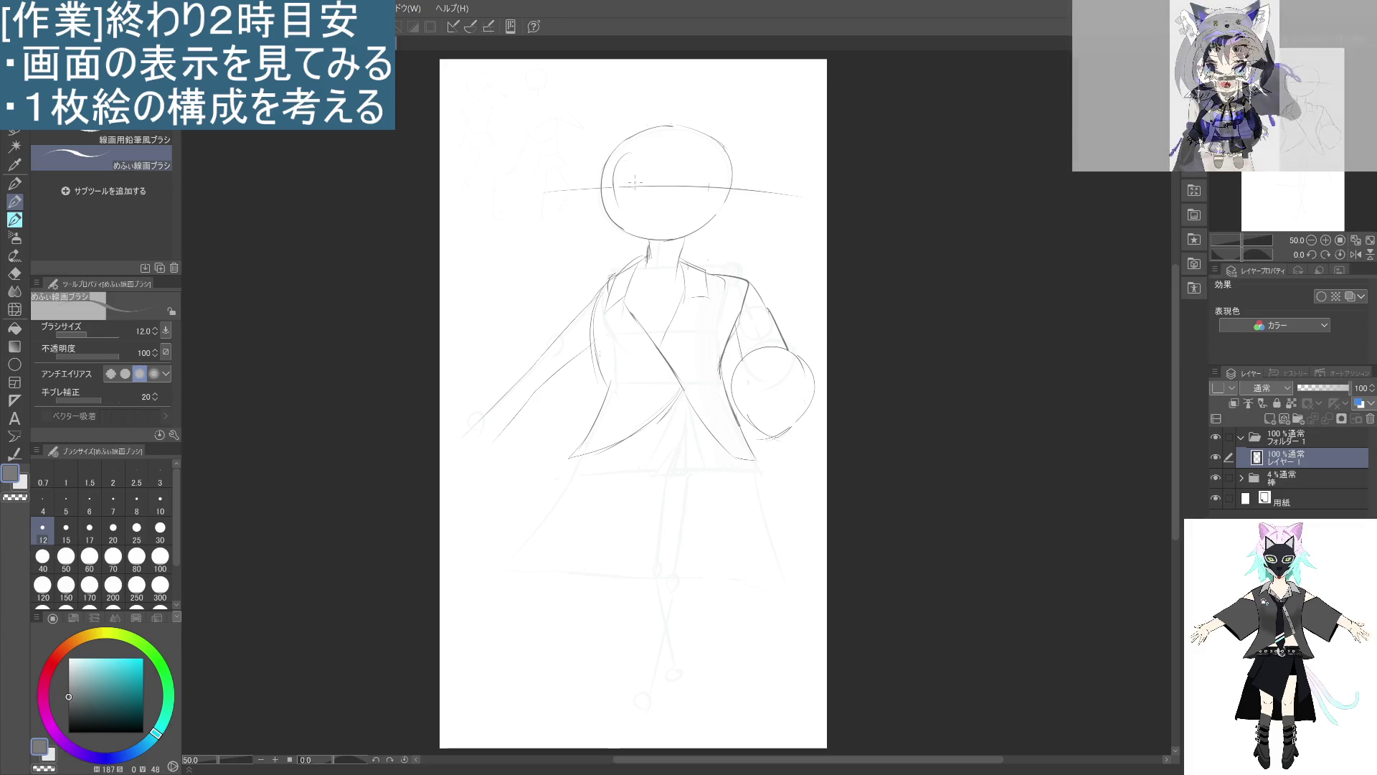
{"action": "left_click_drag", "start_coordinate": [615, 156], "coordinate": [626, 222]}
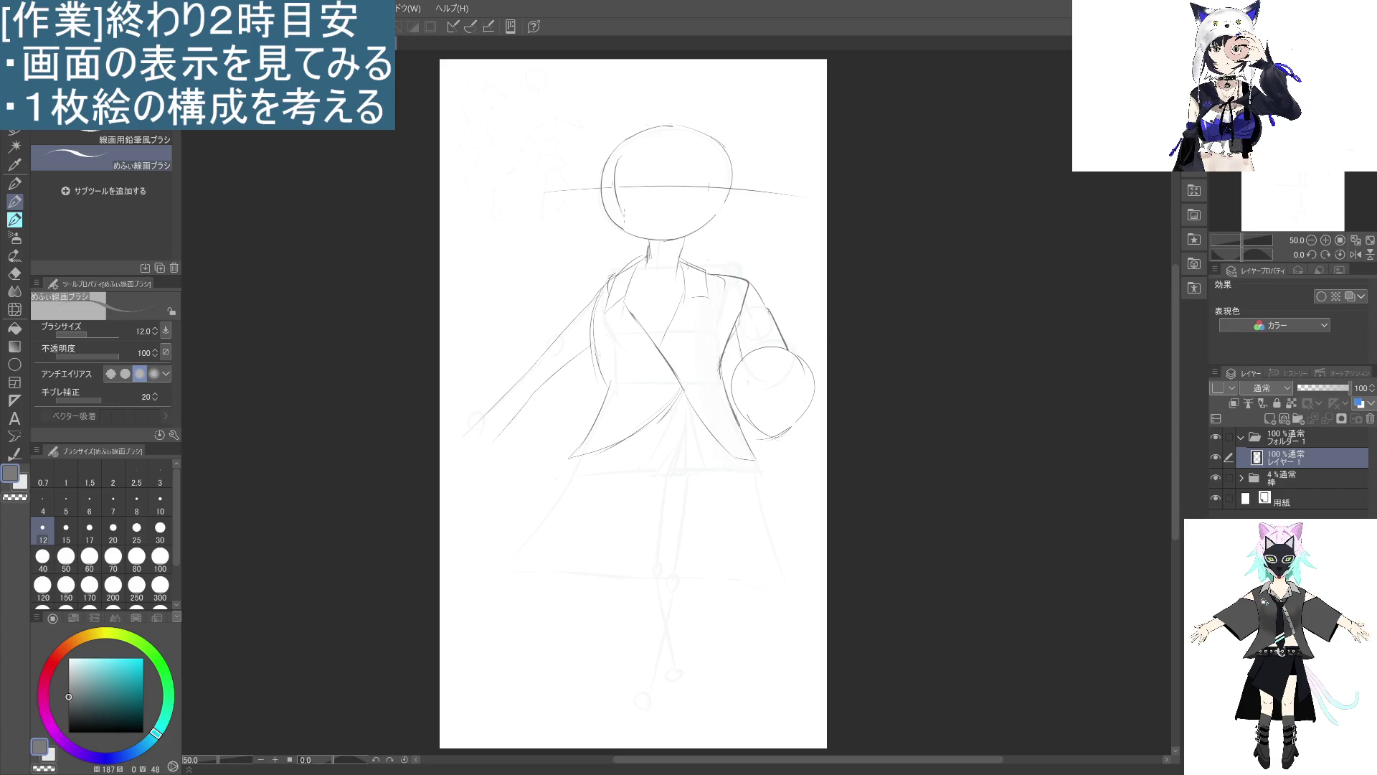
{"action": "key", "text": "ctrl+z"}
{"action": "key", "text": "ctrl+z"}
{"action": "mouse_move", "coordinate": [616, 153]}
{"action": "left_mouse_down"}
{"action": "mouse_move", "coordinate": [614, 211]}
{"action": "mouse_move", "coordinate": [630, 233]}
{"action": "left_mouse_up"}
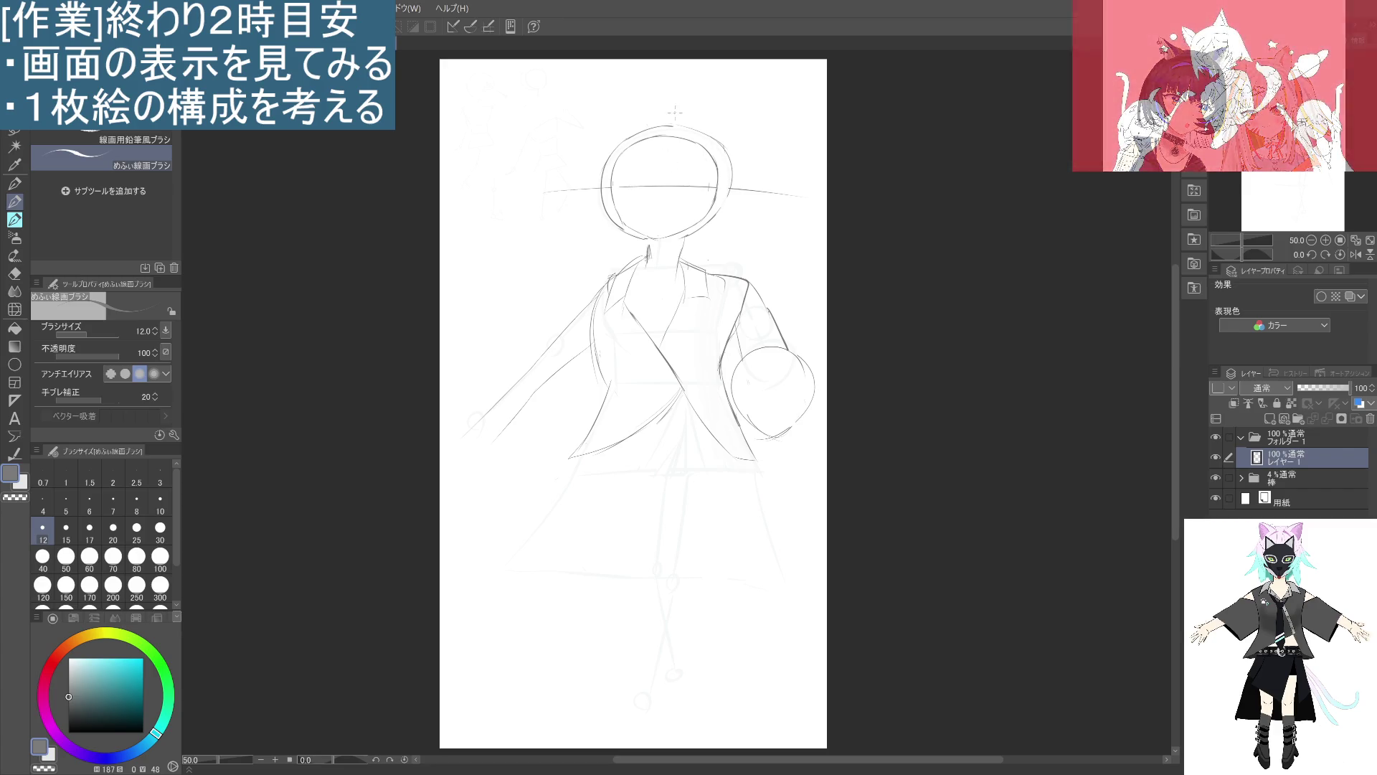
Sketch the eyes, drawing the right eye as a closed-eye curve.
{"action": "mouse_move", "coordinate": [622, 191]}
{"action": "left_mouse_down"}
{"action": "mouse_move", "coordinate": [653, 189]}
{"action": "mouse_move", "coordinate": [650, 204]}
{"action": "left_mouse_up"}
{"action": "key", "text": "ctrl+z"}
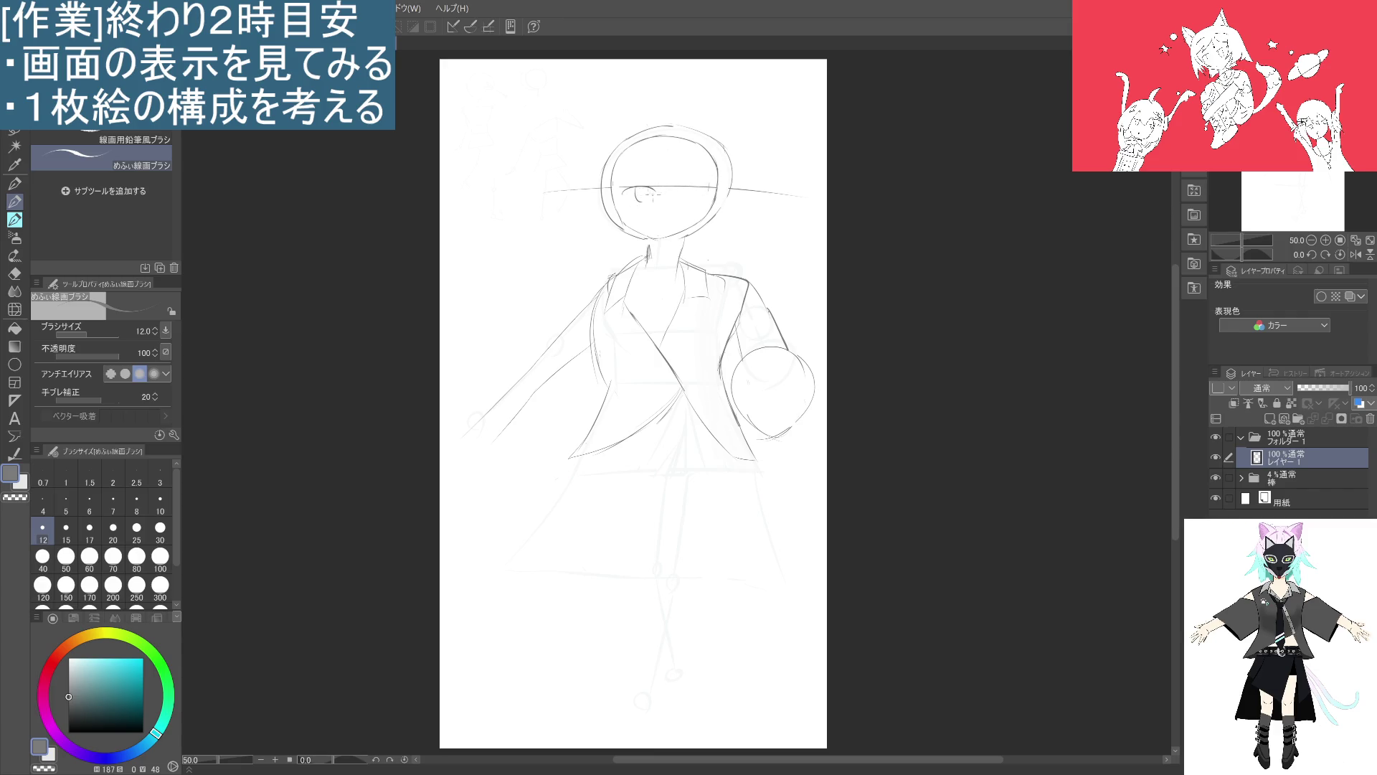
{"action": "key", "text": "ctrl+z"}
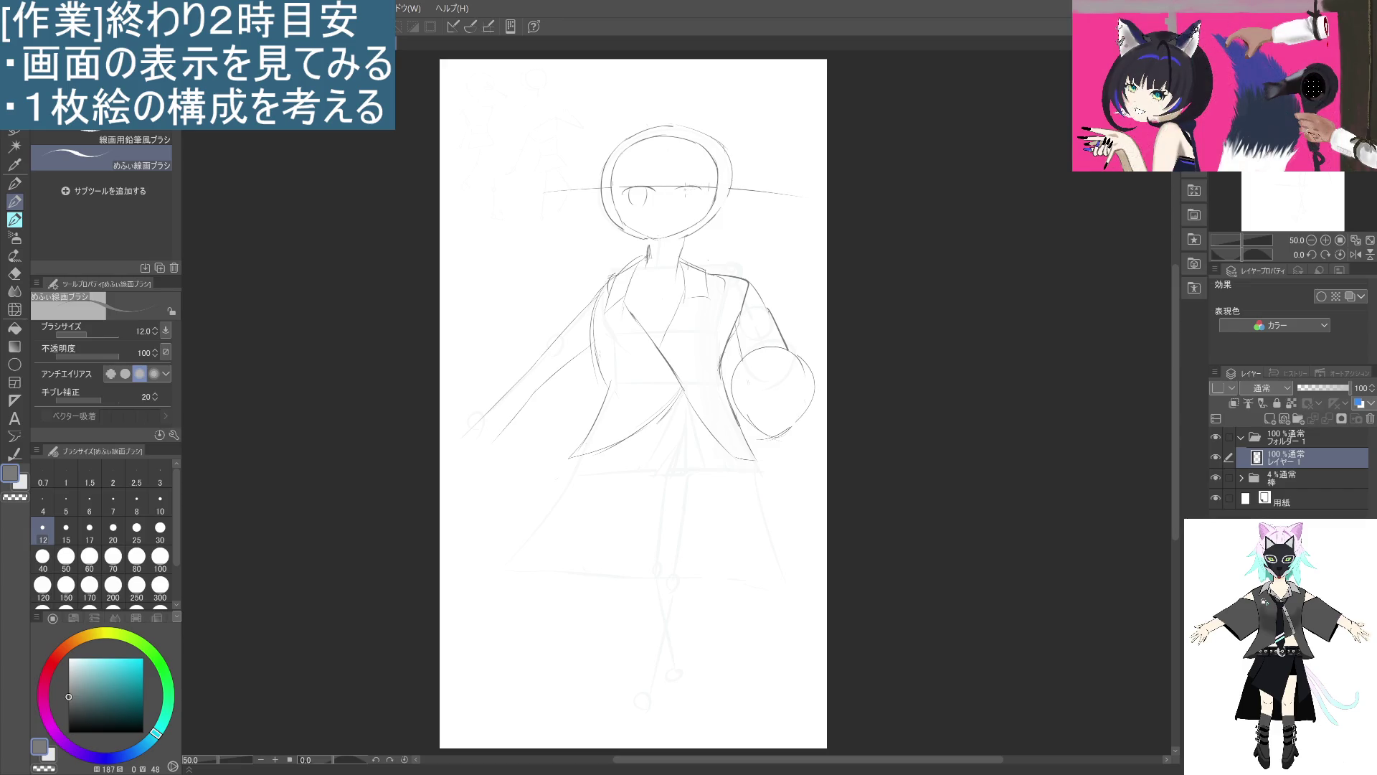
{"action": "key", "text": "ctrl+z"}
{"action": "mouse_move", "coordinate": [700, 181]}
{"action": "left_mouse_down"}
{"action": "mouse_move", "coordinate": [694, 212]}
{"action": "mouse_move", "coordinate": [672, 221]}
{"action": "left_mouse_up"}
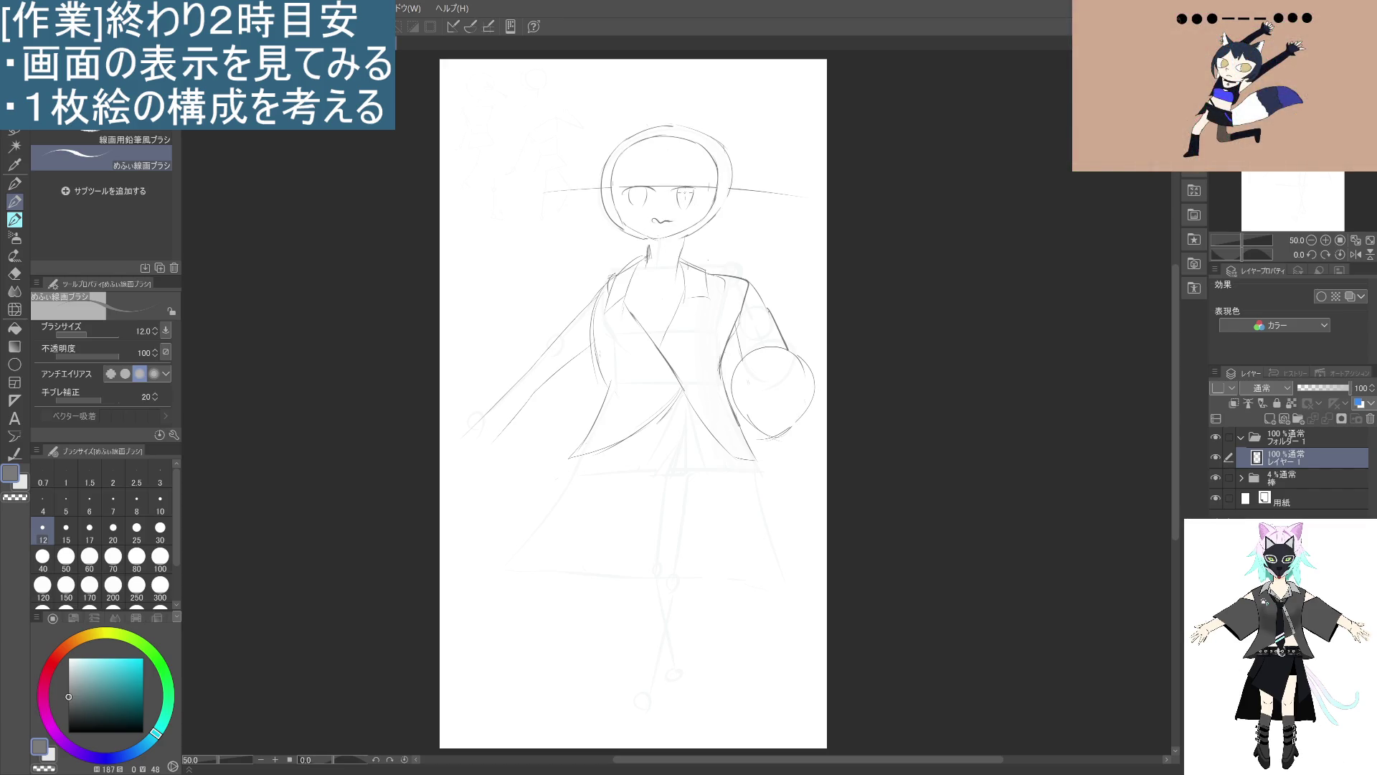
Remove the wavy mouth, lighten the outer head ring, and add a short stroke beside the neck.
{"action": "key", "text": "ctrl+z"}
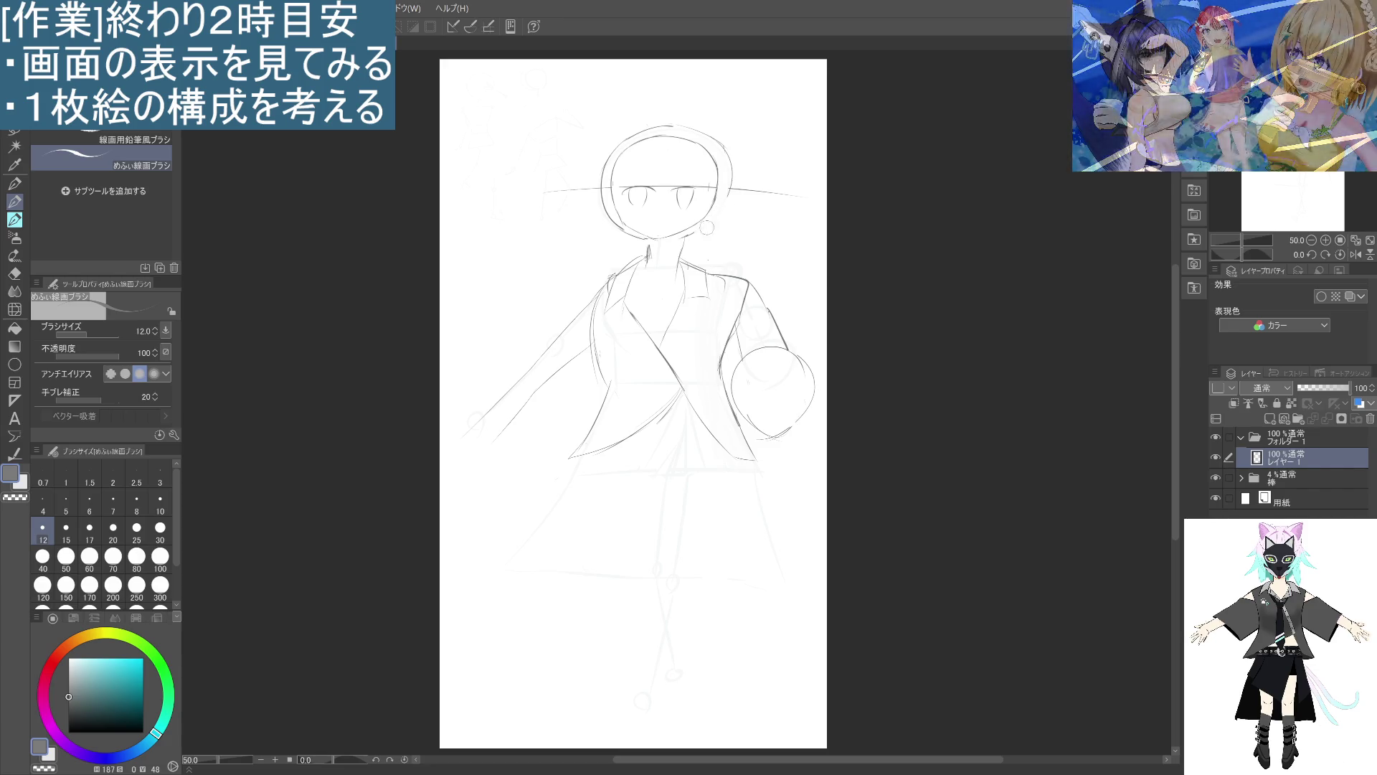
{"action": "mouse_move", "coordinate": [722, 212]}
{"action": "left_mouse_down"}
{"action": "mouse_move", "coordinate": [730, 136]}
{"action": "mouse_move", "coordinate": [730, 151]}
{"action": "mouse_move", "coordinate": [660, 126]}
{"action": "mouse_move", "coordinate": [604, 164]}
{"action": "mouse_move", "coordinate": [598, 187]}
{"action": "mouse_move", "coordinate": [625, 231]}
{"action": "left_mouse_up"}
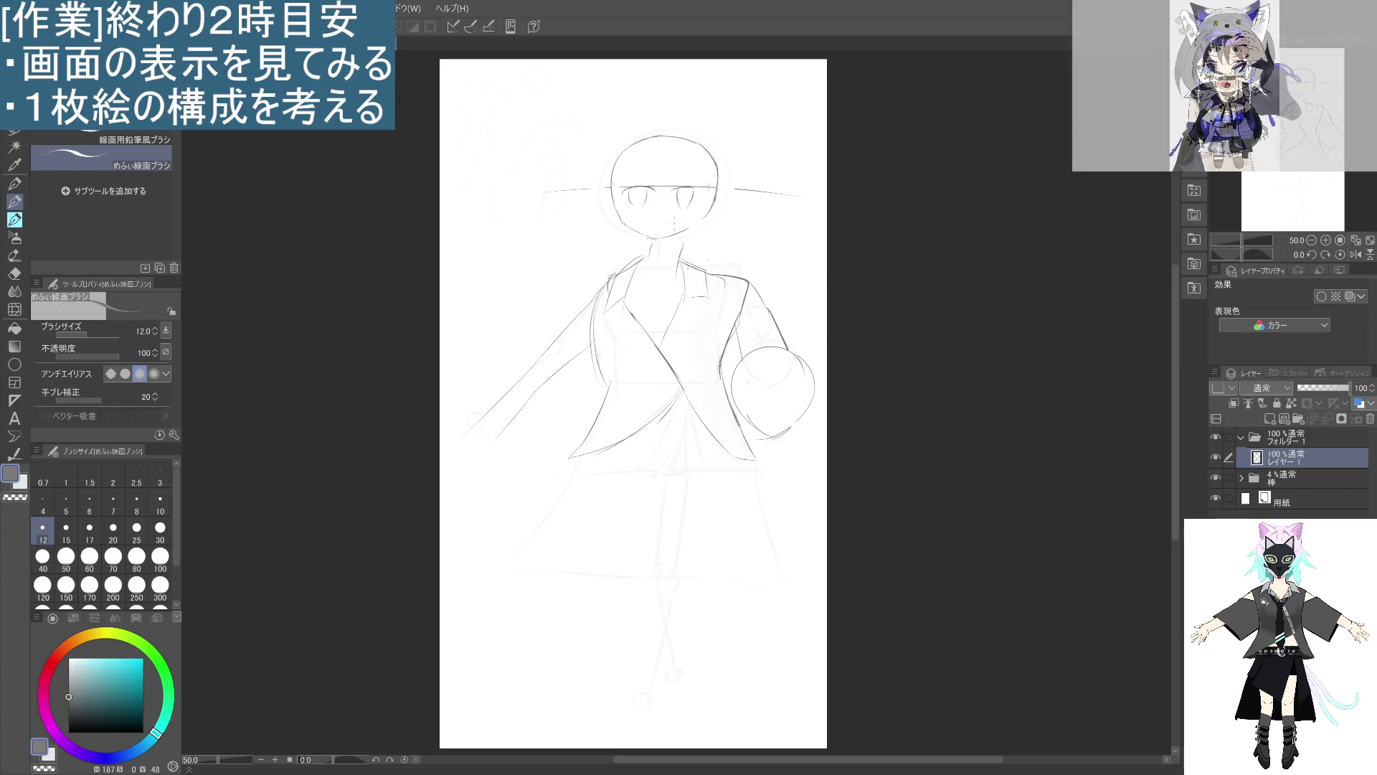
{"action": "left_click_drag", "start_coordinate": [686, 256], "coordinate": [697, 266]}
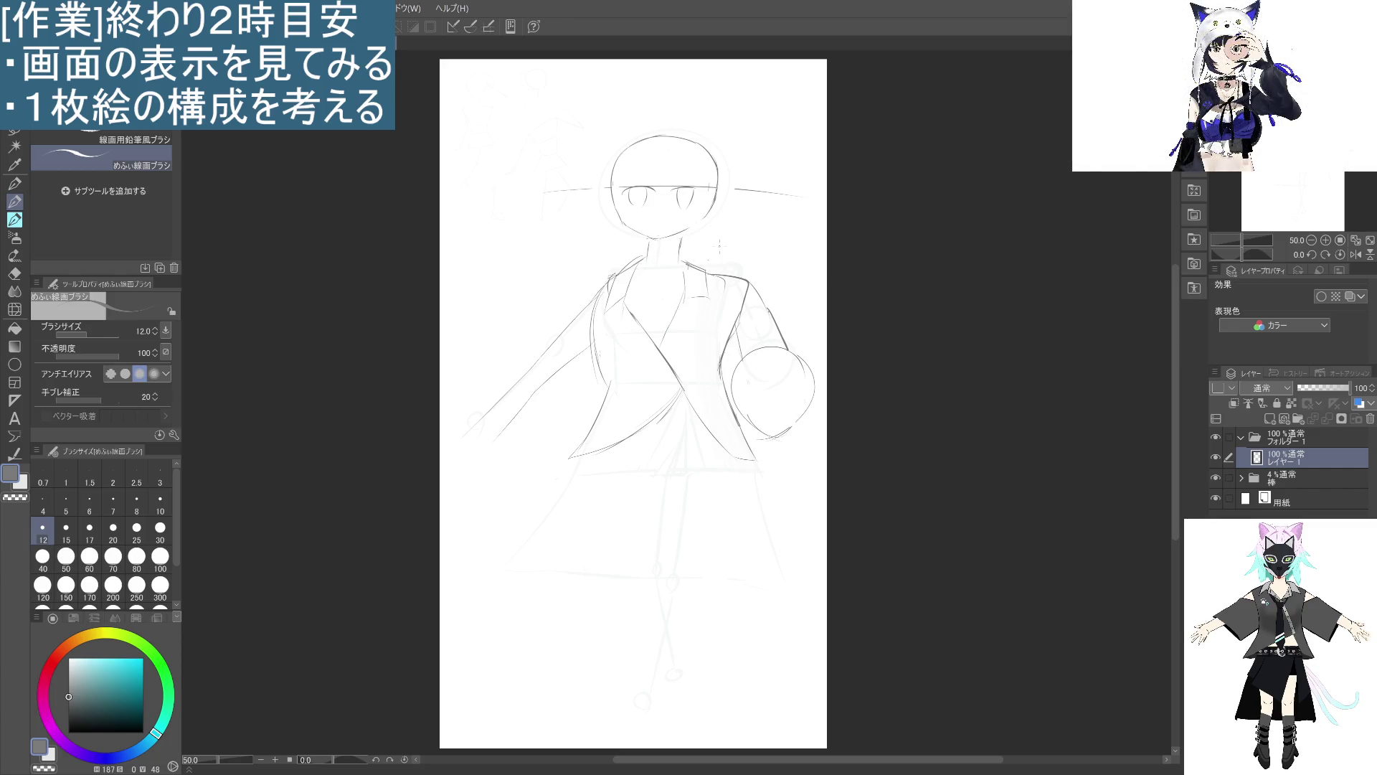
Lasso around the head, deselect, and erase the dash strokes to the right of the head.
{"action": "key", "text": "m"}
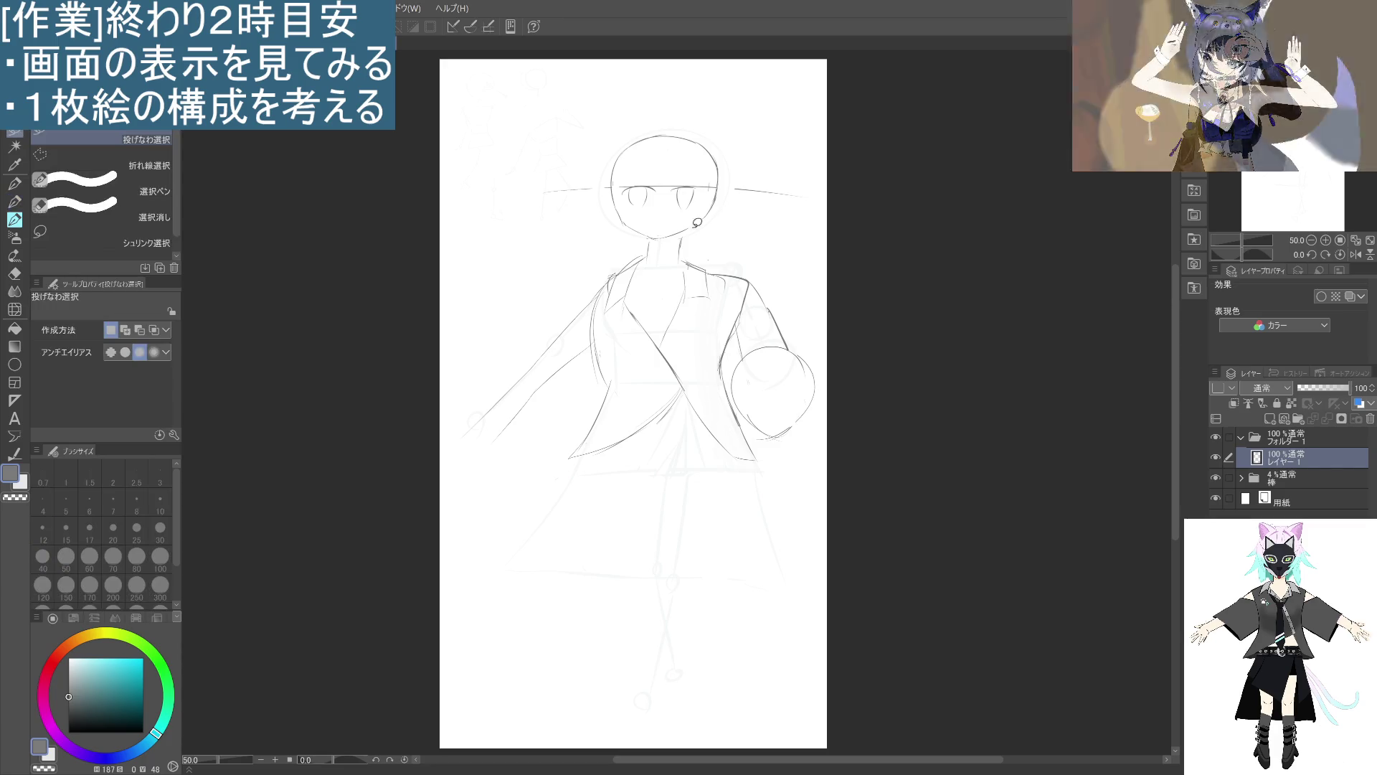
{"action": "mouse_move", "coordinate": [707, 230]}
{"action": "left_mouse_down"}
{"action": "mouse_move", "coordinate": [581, 215]}
{"action": "mouse_move", "coordinate": [738, 215]}
{"action": "mouse_move", "coordinate": [694, 241]}
{"action": "left_mouse_up"}
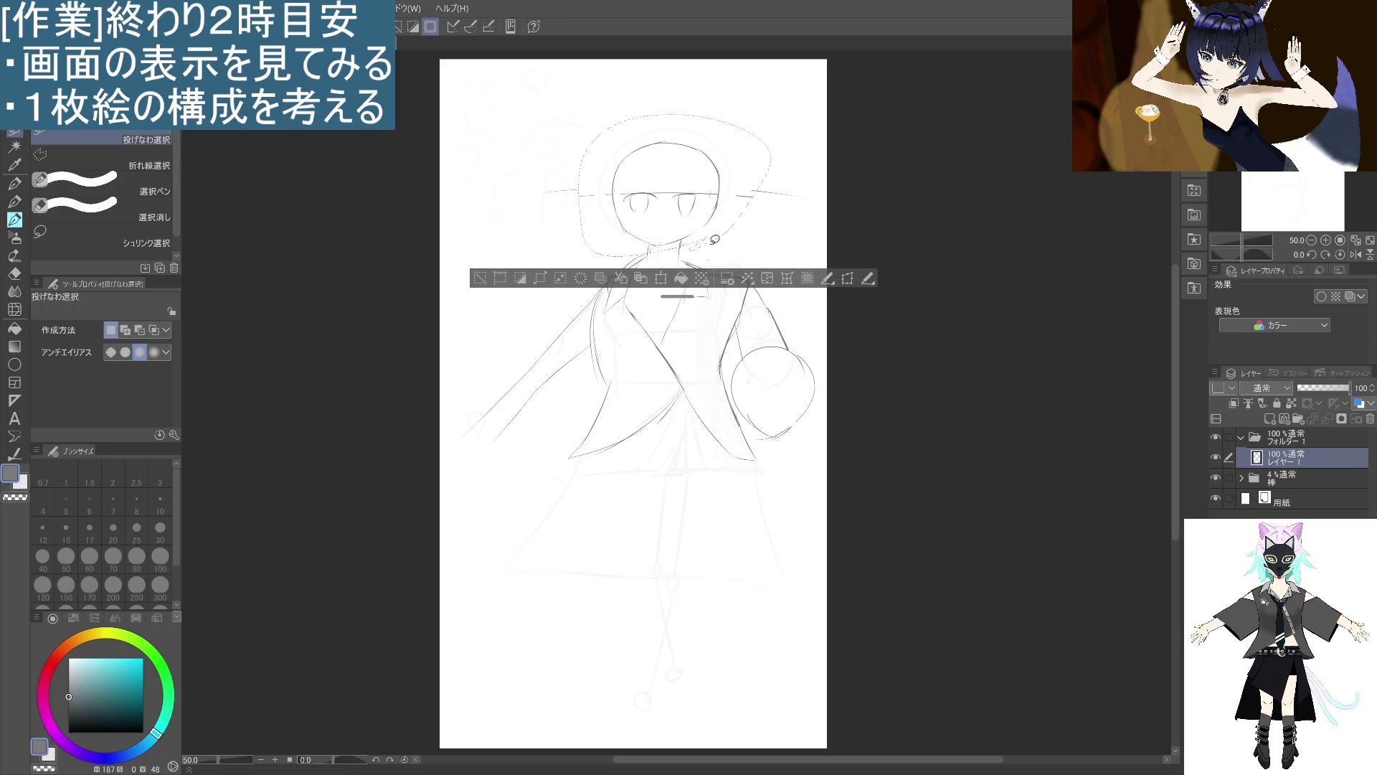
{"action": "left_click", "coordinate": [494, 269]}
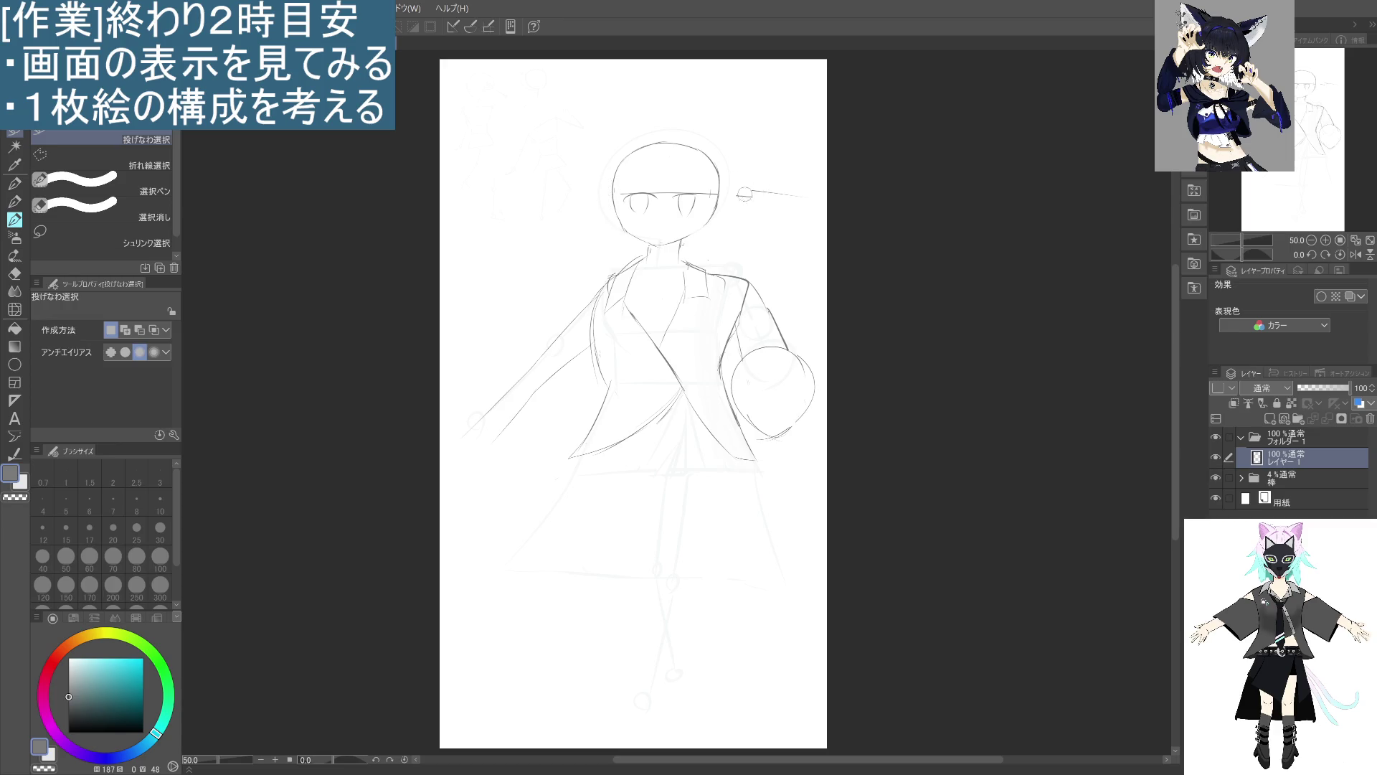
{"action": "left_click_drag", "start_coordinate": [737, 193], "coordinate": [789, 188]}
{"action": "key", "text": "p"}
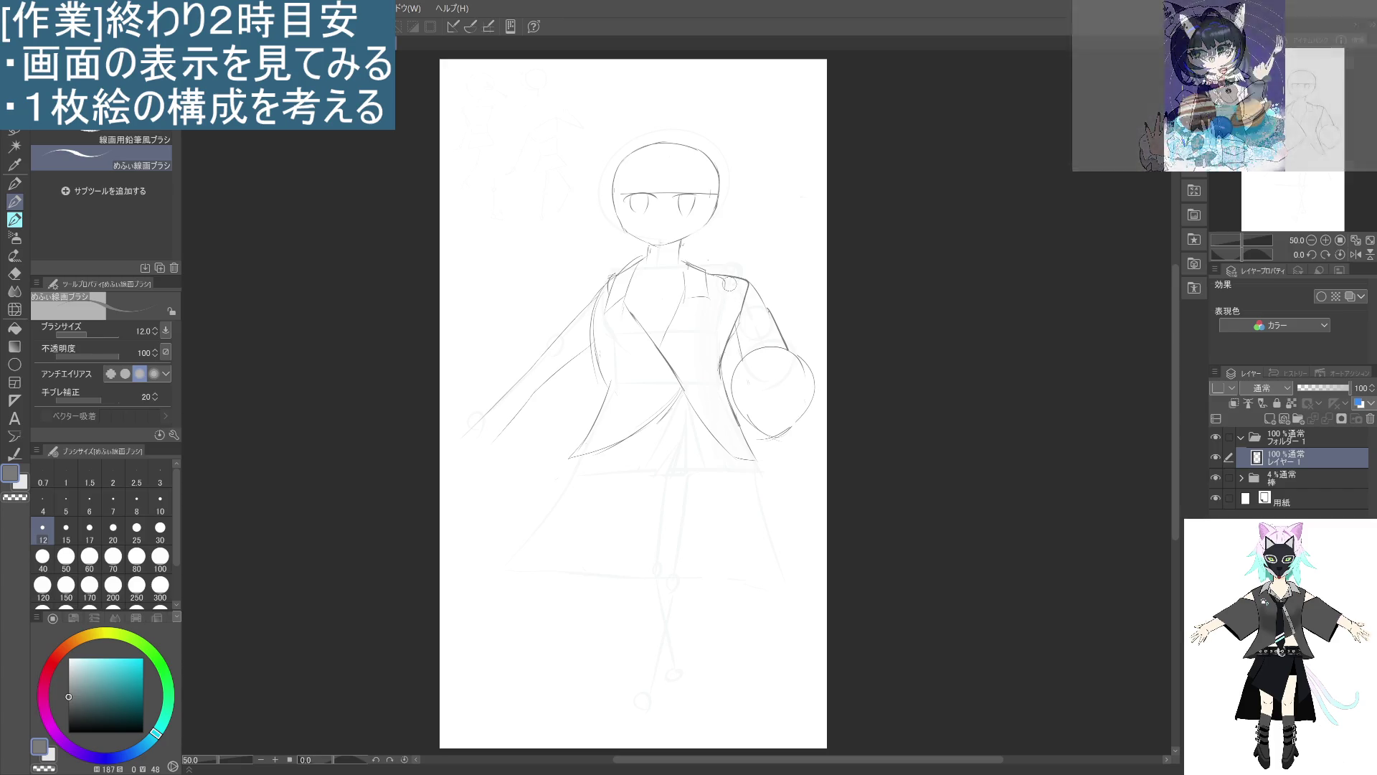
Erase old right-shoulder lines, then pencil the right shoulder, sleeve edge and diagonal collar line.
{"action": "mouse_move", "coordinate": [728, 284]}
{"action": "left_mouse_down"}
{"action": "mouse_move", "coordinate": [750, 270]}
{"action": "mouse_move", "coordinate": [725, 283]}
{"action": "left_mouse_up"}
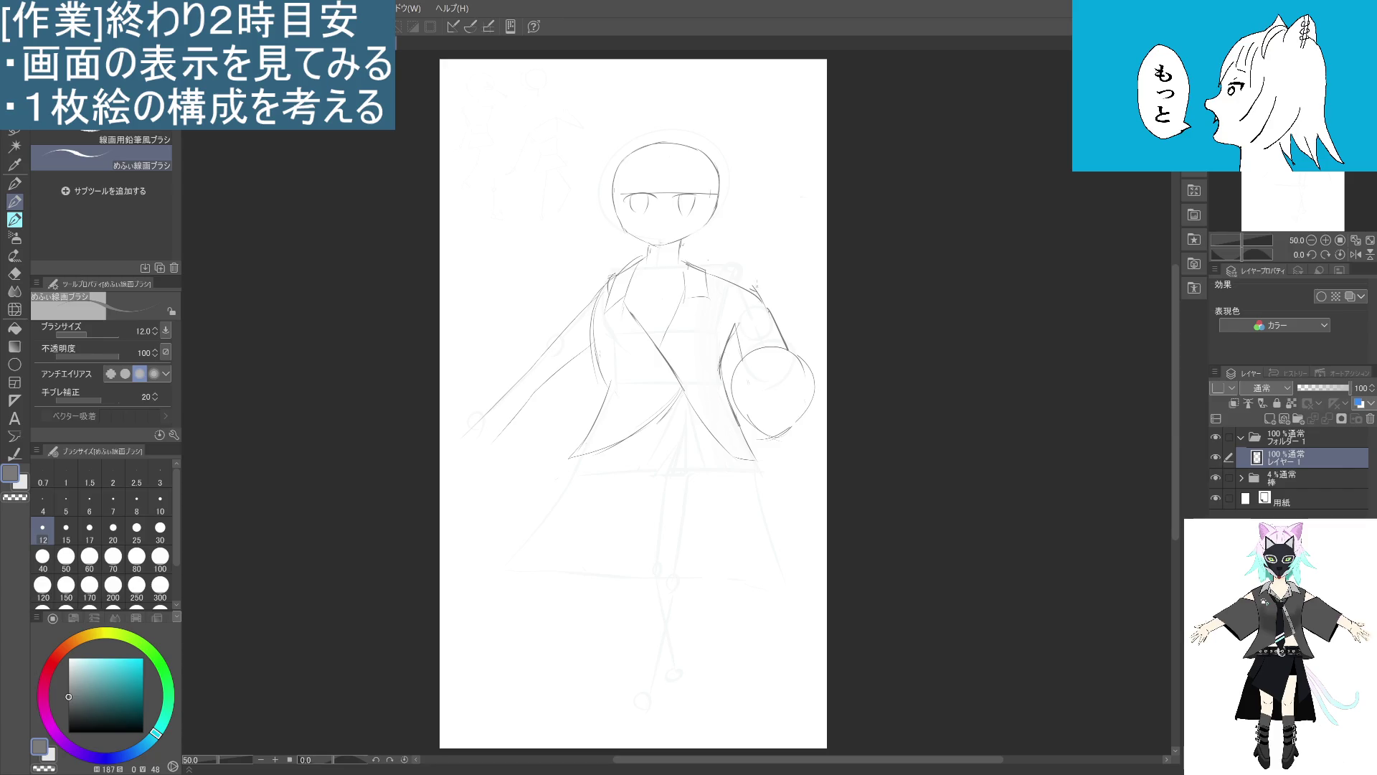
{"action": "left_click_drag", "start_coordinate": [707, 273], "coordinate": [771, 319]}
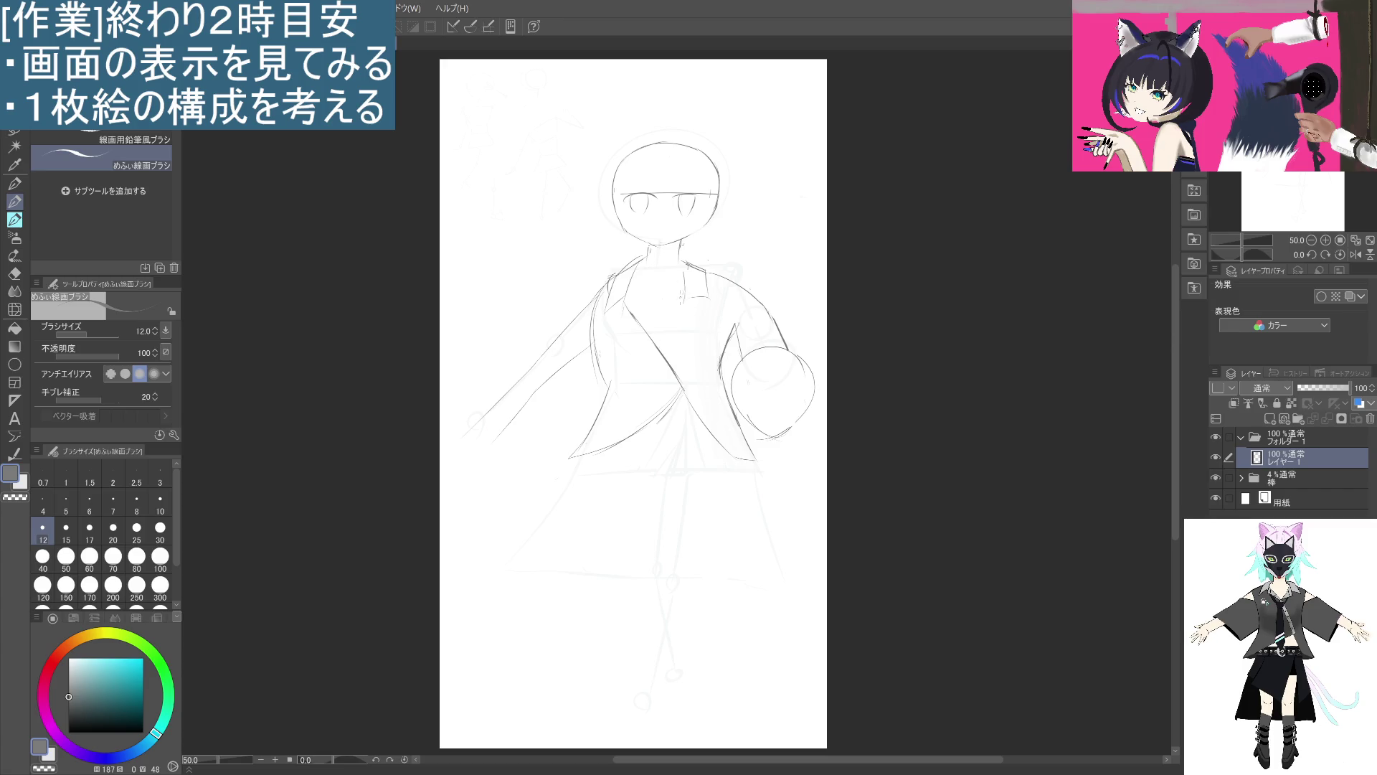
{"action": "left_click_drag", "start_coordinate": [683, 292], "coordinate": [654, 326]}
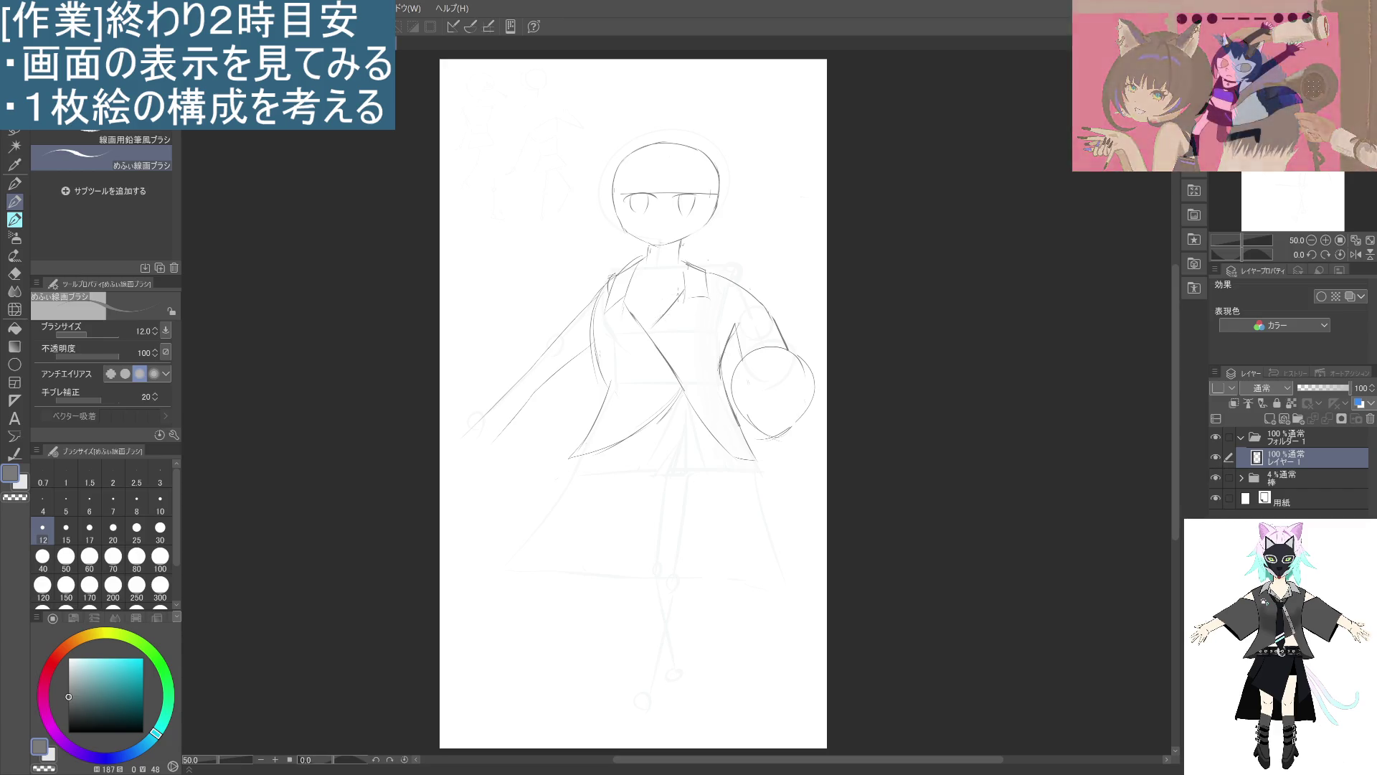
{"action": "left_click_drag", "start_coordinate": [649, 309], "coordinate": [648, 322]}
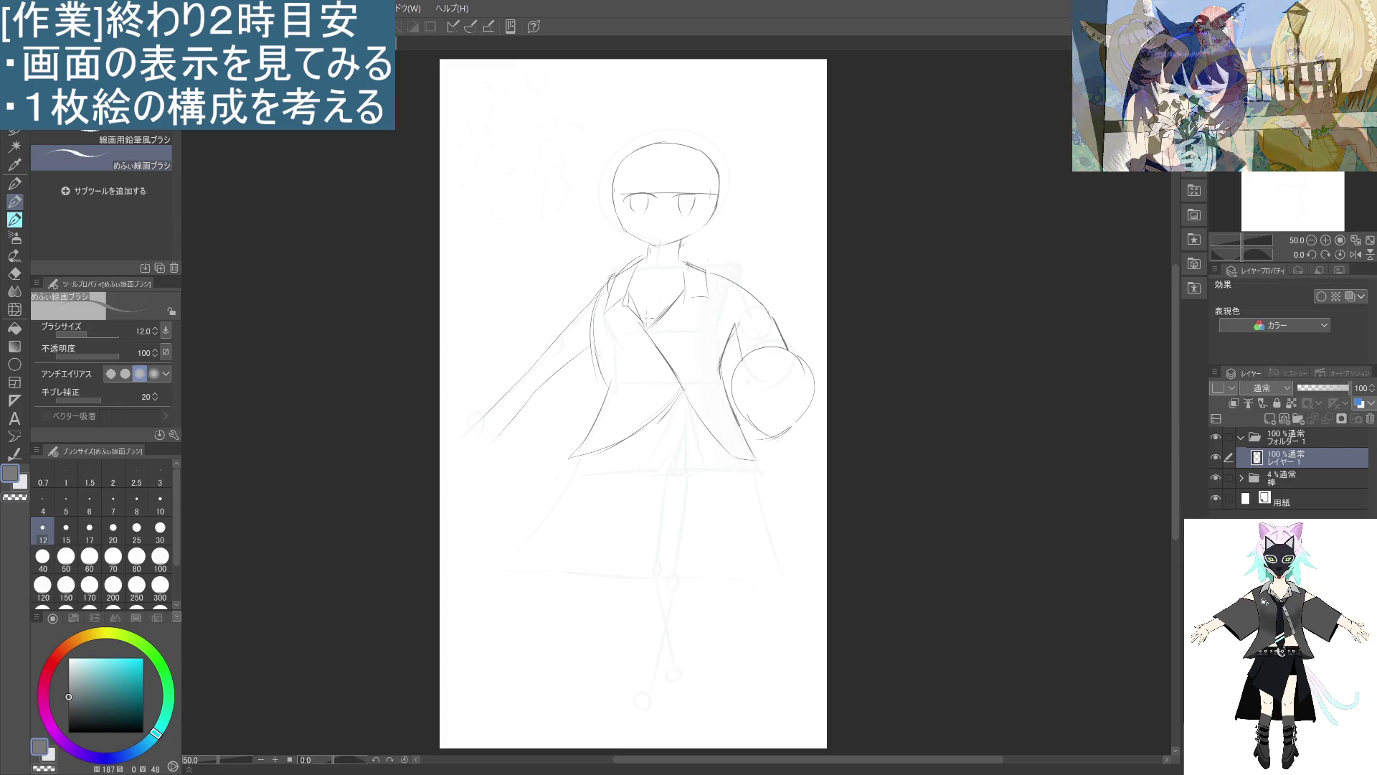
{"action": "left_click_drag", "start_coordinate": [638, 311], "coordinate": [650, 337]}
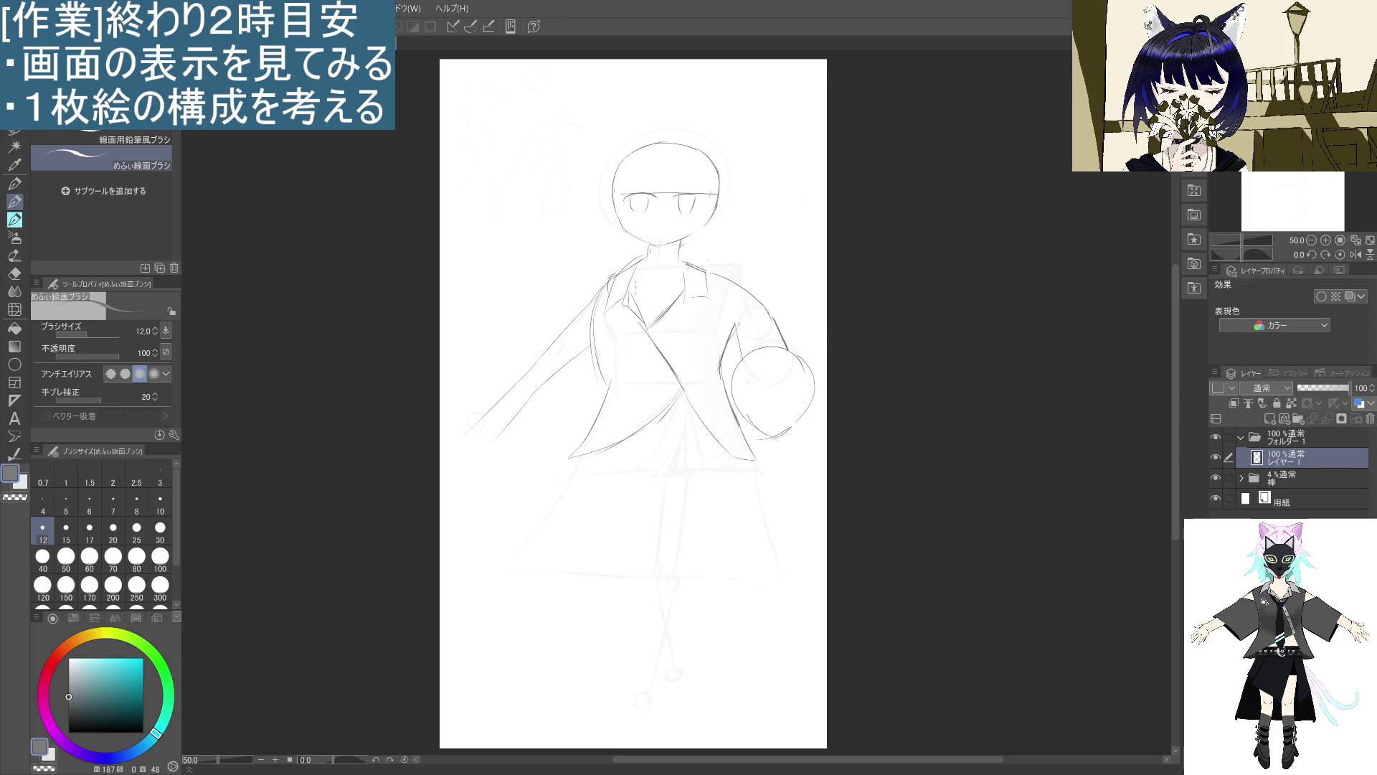
{"action": "key", "text": "ctrl+z"}
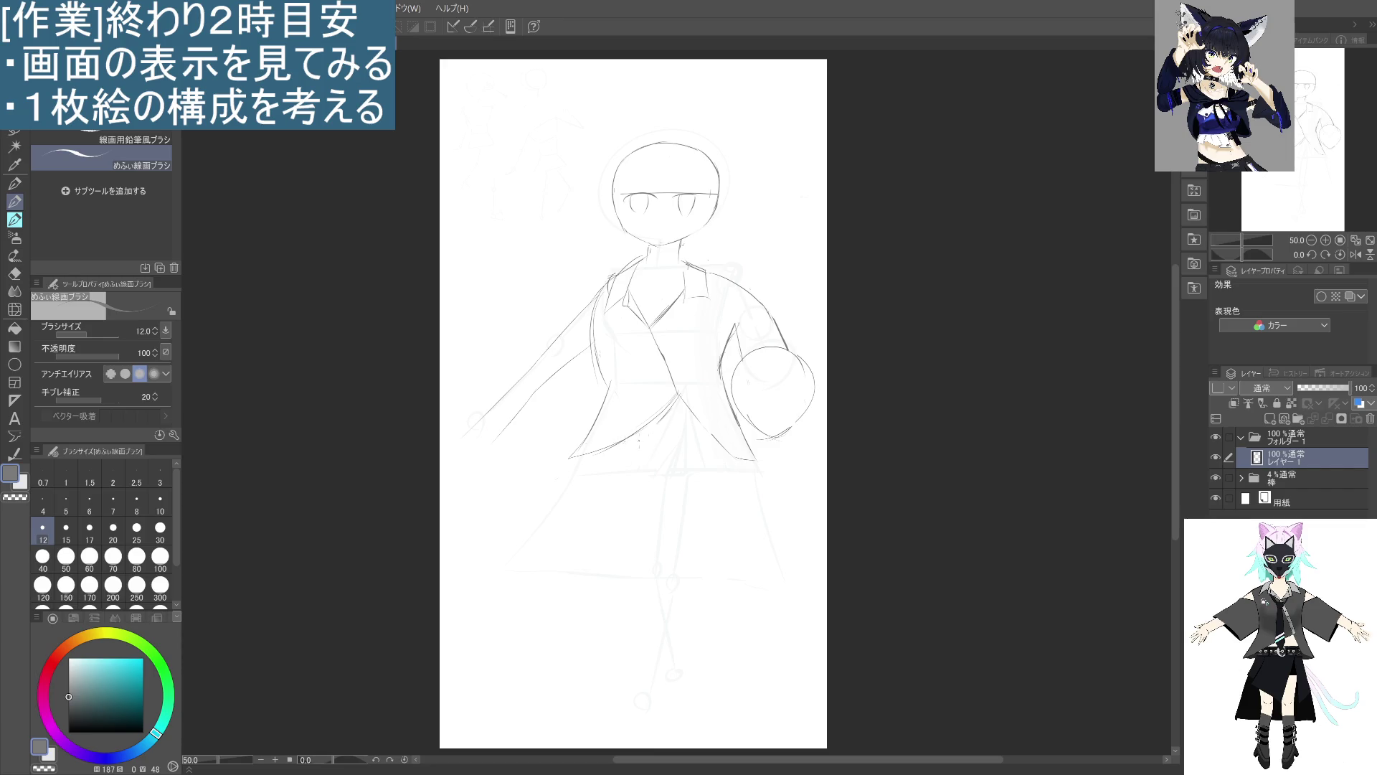
Draw a line across the jacket's lower hem and redraw the sleeve's left edge.
{"action": "left_click_drag", "start_coordinate": [610, 438], "coordinate": [704, 437]}
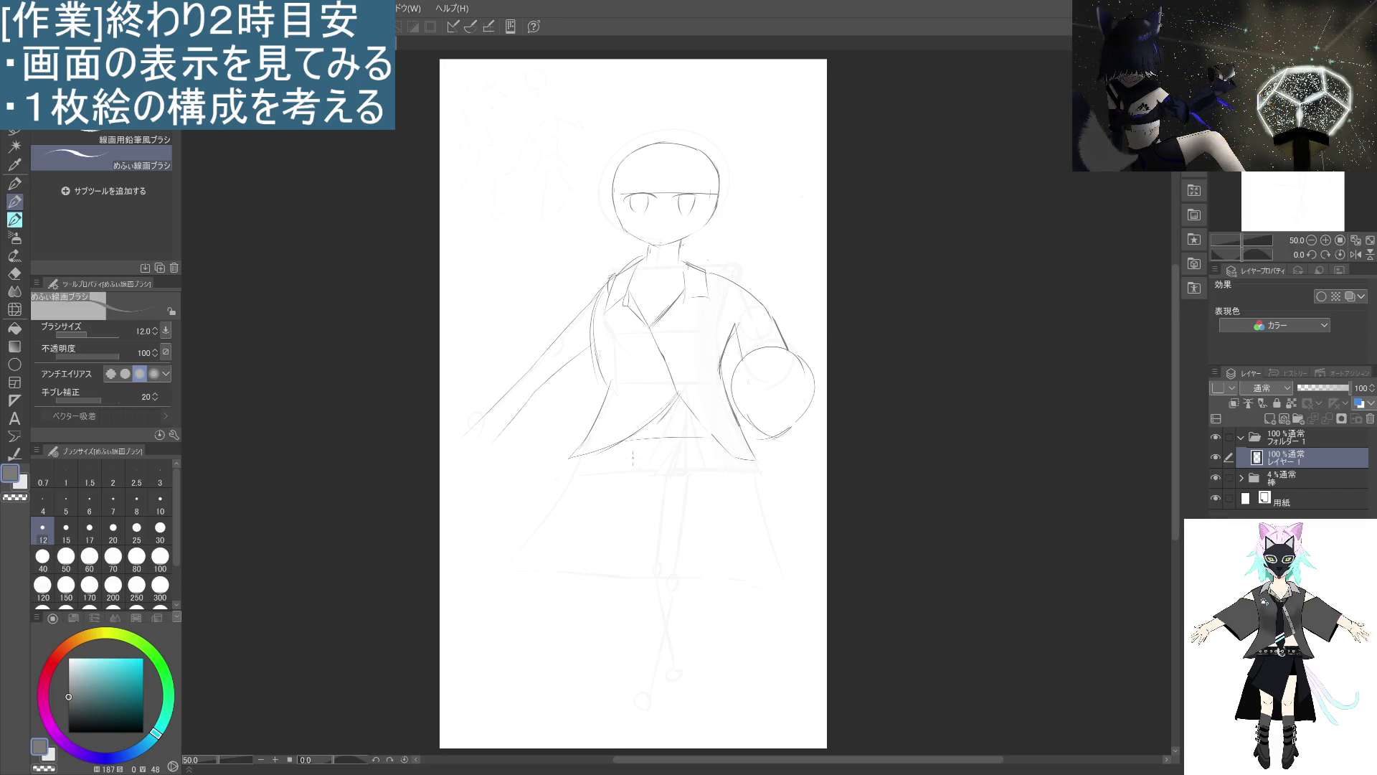
{"action": "left_click_drag", "start_coordinate": [744, 315], "coordinate": [723, 343]}
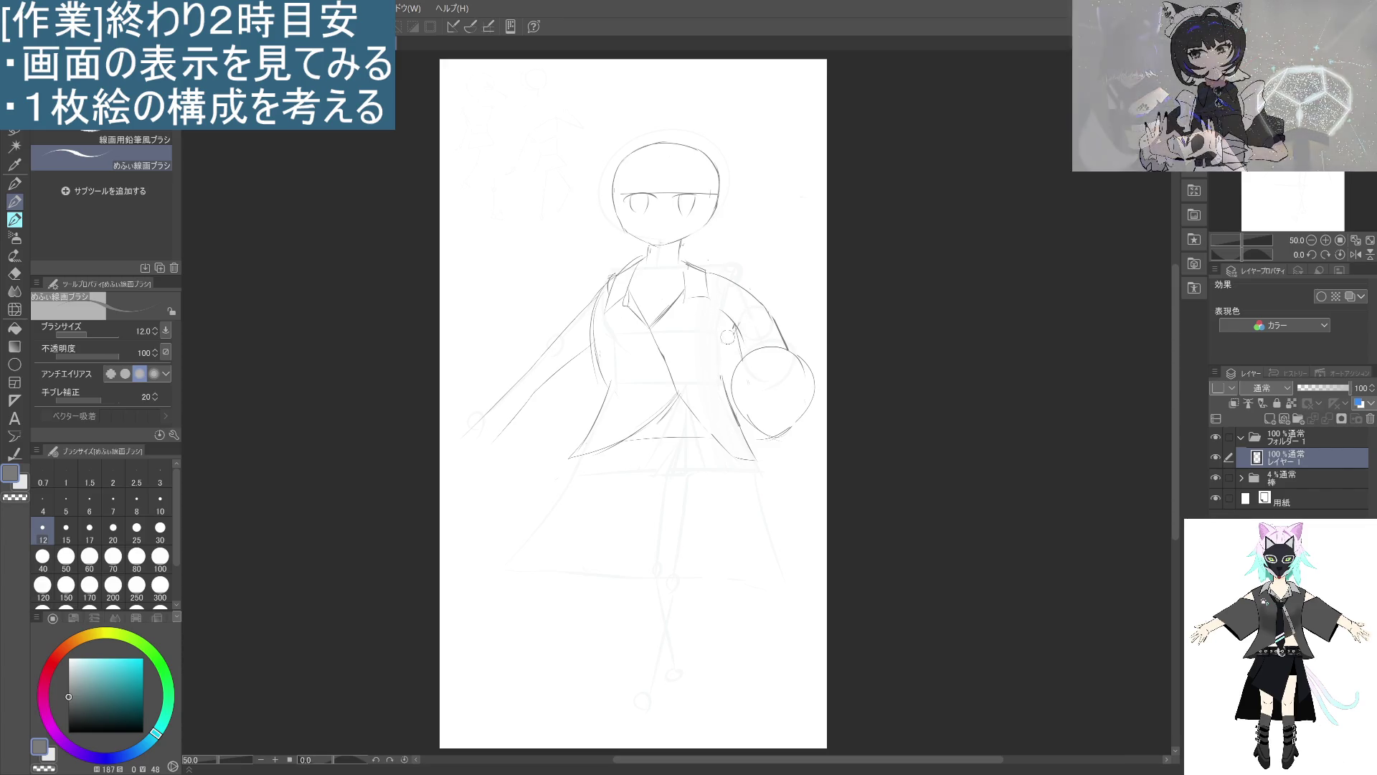
{"action": "left_click_drag", "start_coordinate": [724, 311], "coordinate": [713, 364]}
{"action": "key", "text": "ctrl+z"}
{"action": "left_click_drag", "start_coordinate": [719, 317], "coordinate": [715, 378]}
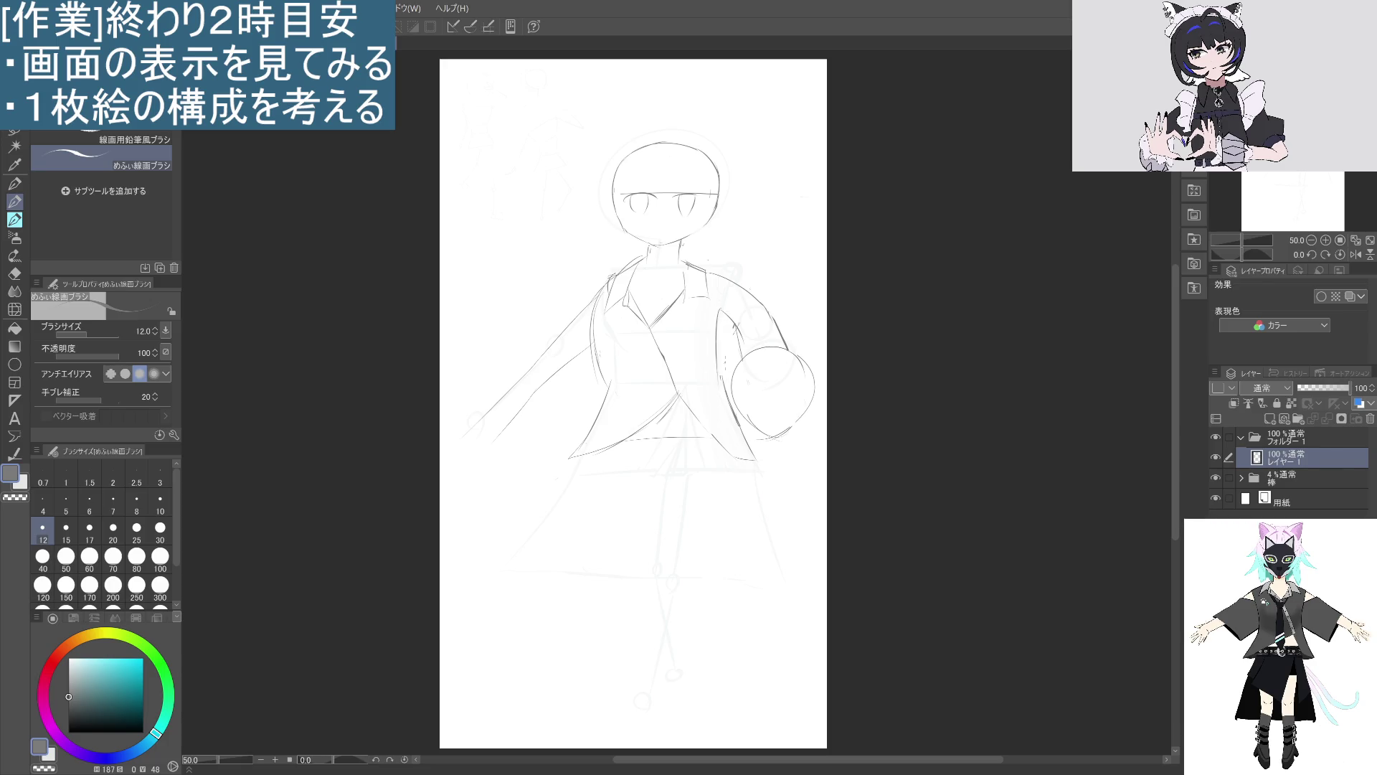
{"action": "key", "text": "ctrl+z"}
{"action": "left_click_drag", "start_coordinate": [720, 310], "coordinate": [714, 363]}
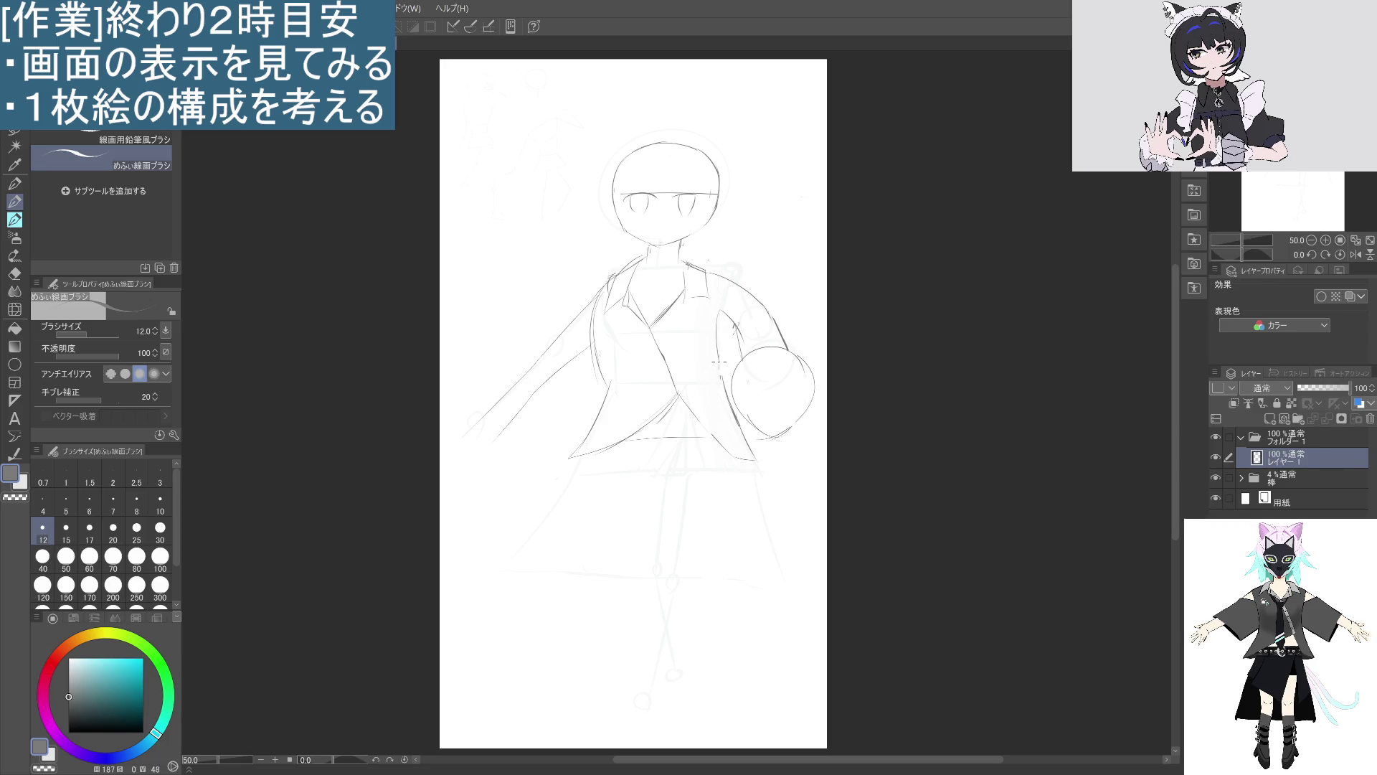